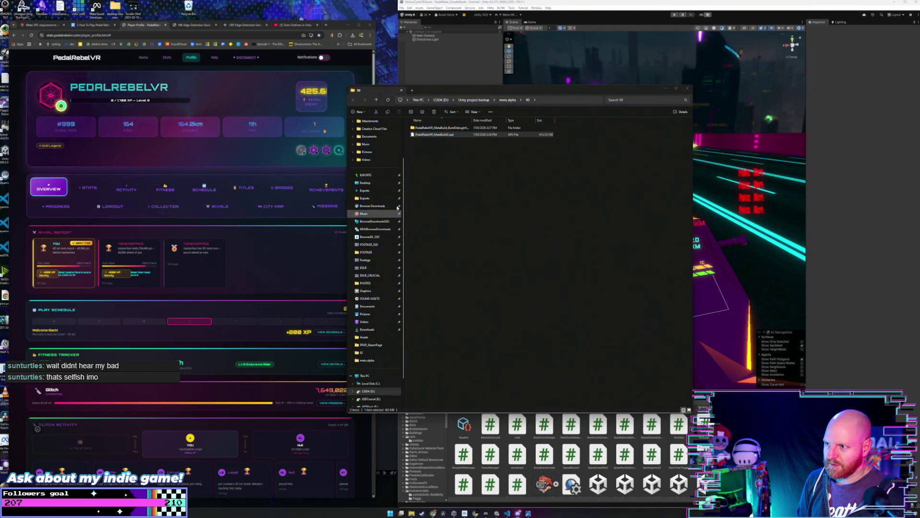
# Start a new build upload on the Pedal Rebel BETA release channel.
pyautogui.click(443, 195)
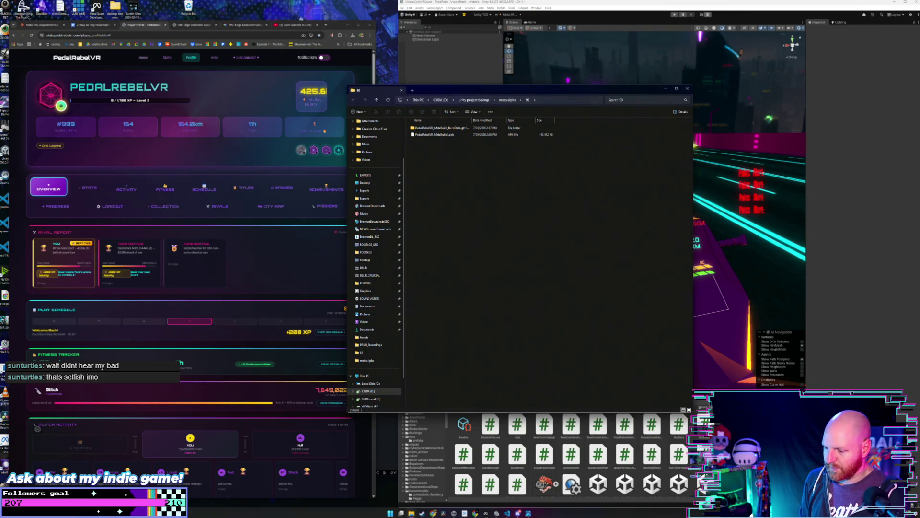
pyautogui.hotkey('alt', 'Tab')
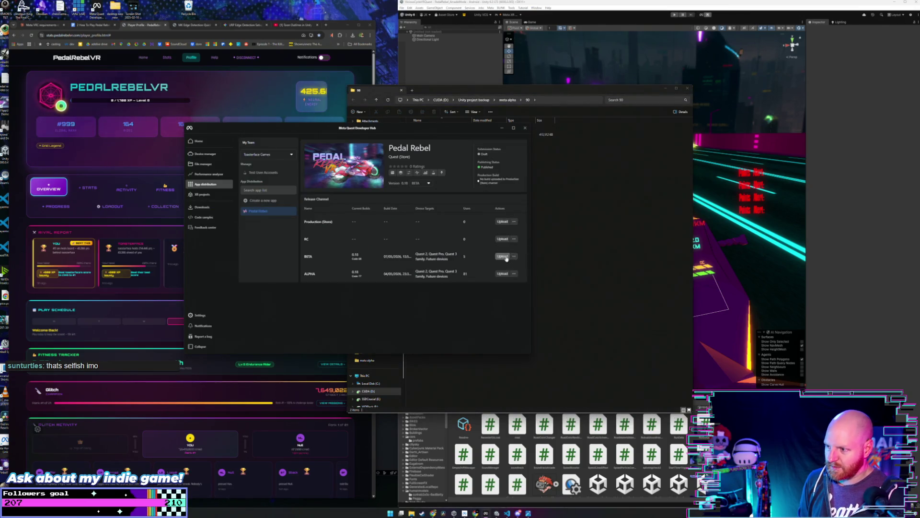
pyautogui.click(502, 256)
pyautogui.click(384, 280)
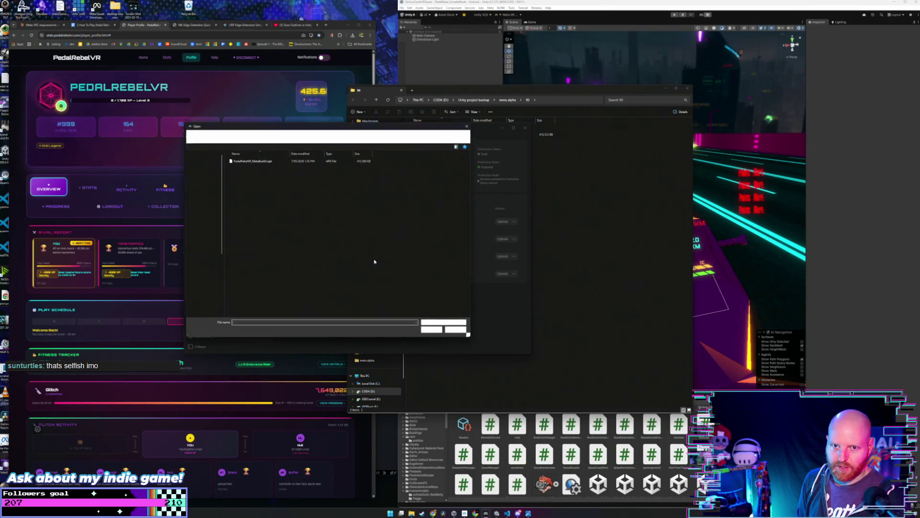
# Choose the APK from the meta alpha > 90 folder for the upload.
pyautogui.click(214, 136)
pyautogui.scroll(-1, 250, 288)
pyautogui.doubleClick(252, 309)
pyautogui.click(253, 167)
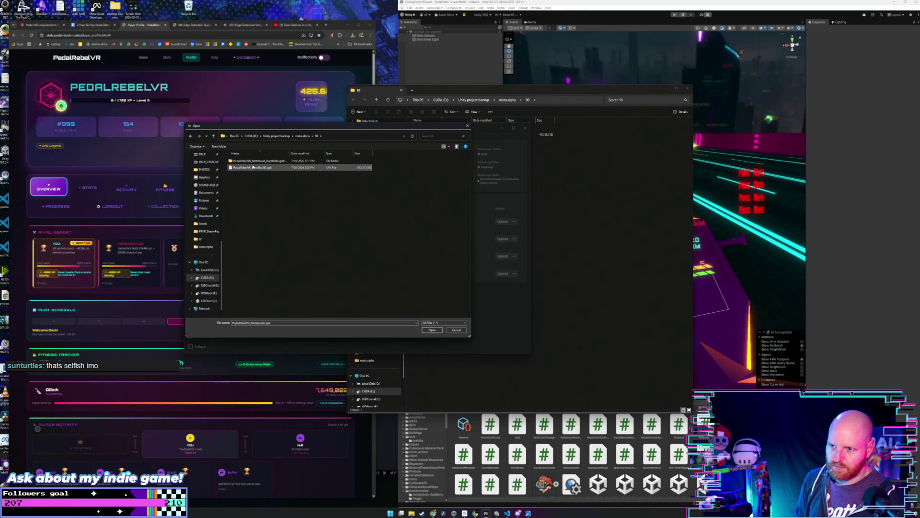
pyautogui.click(432, 330)
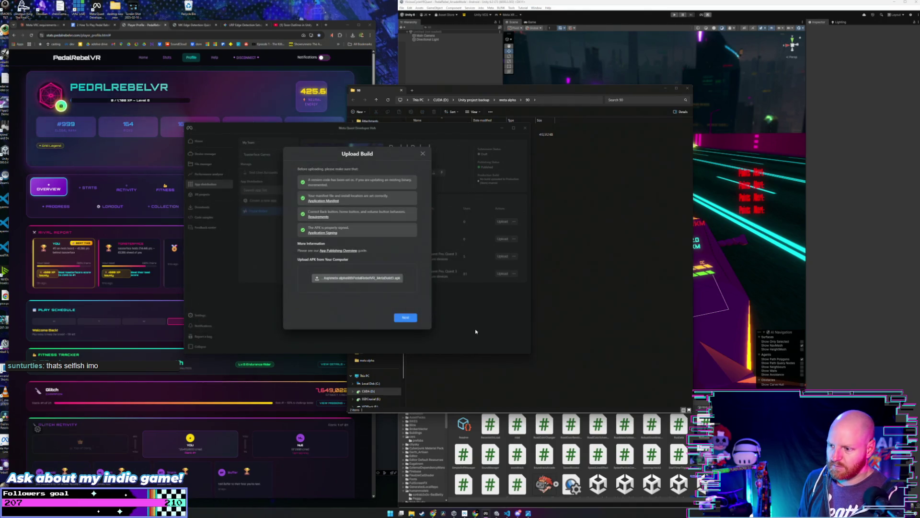
# Continue past the checklist and upload the build to BETA.
pyautogui.click(405, 317)
pyautogui.scroll(-5, 403, 318)
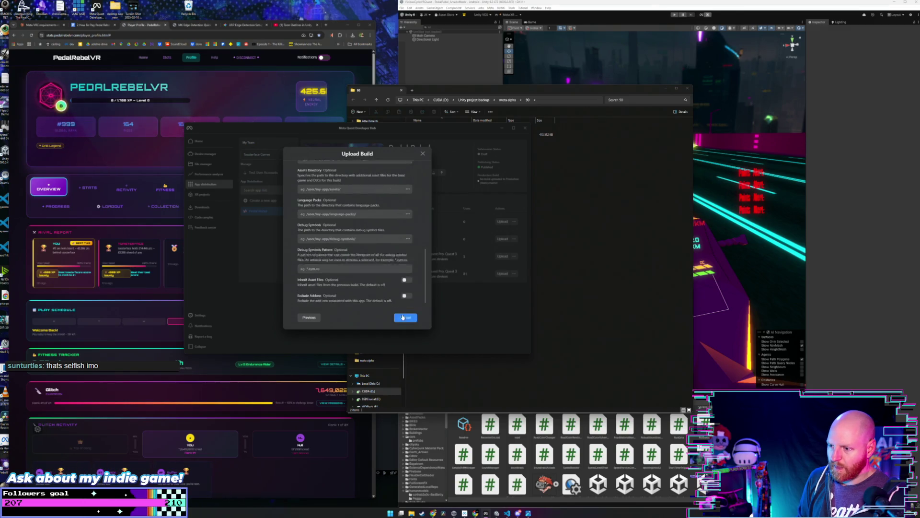
pyautogui.click(403, 318)
pyautogui.click(592, 297)
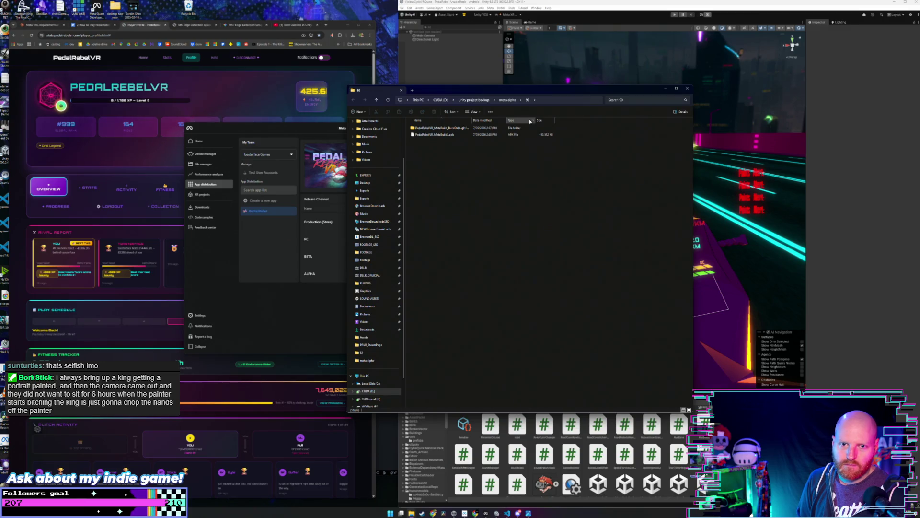
pyautogui.click(542, 4)
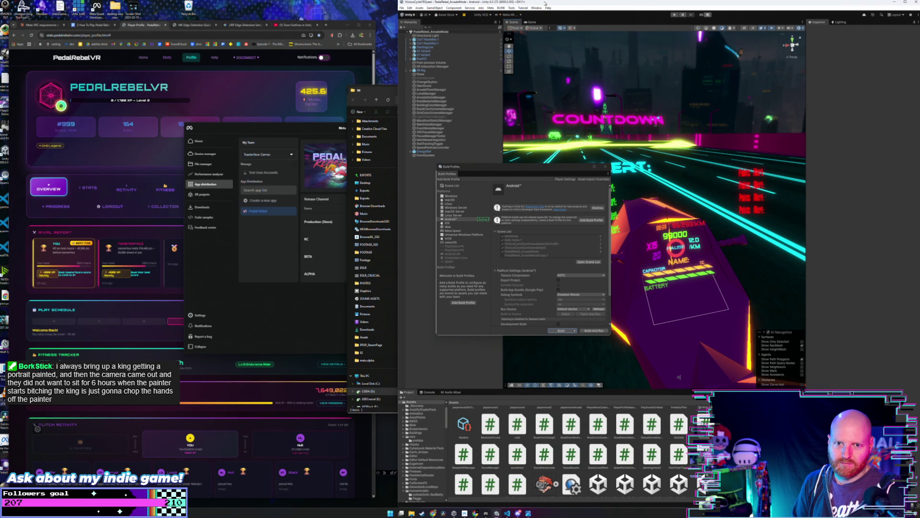
pyautogui.click(287, 266)
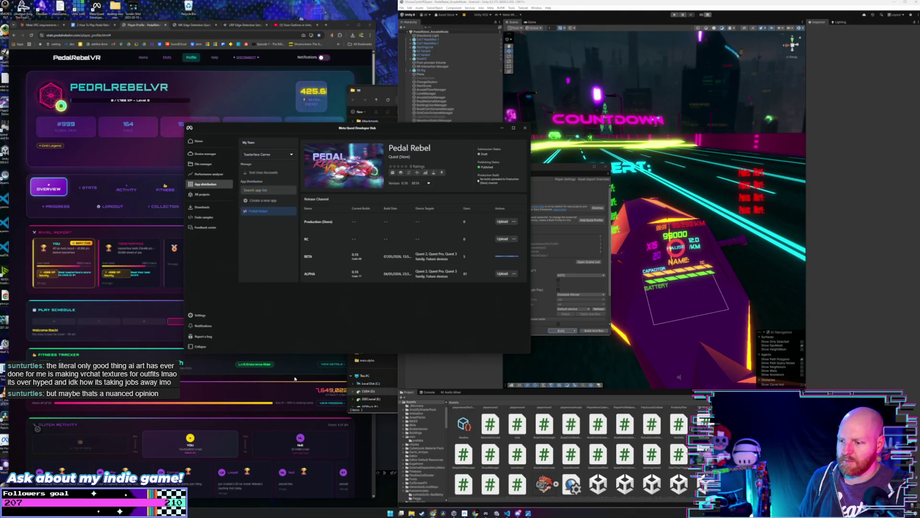
pyautogui.click(387, 368)
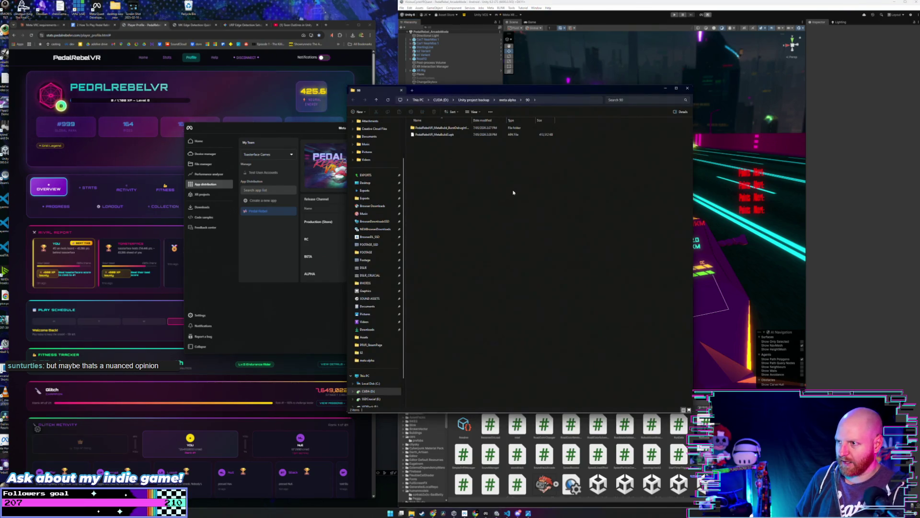
# Minimize File Explorer and alternate between Unity's Build Profiles and the Developer Hub release page.
pyautogui.click(665, 88)
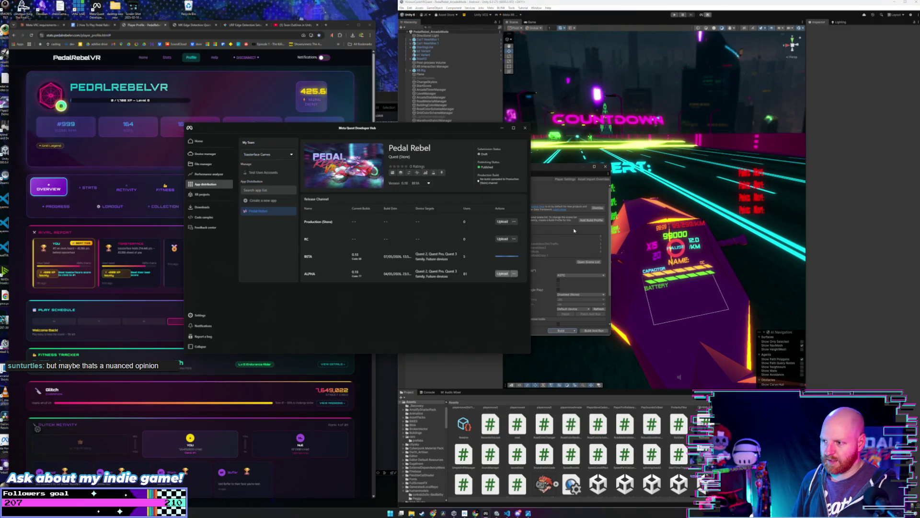
pyautogui.click(582, 170)
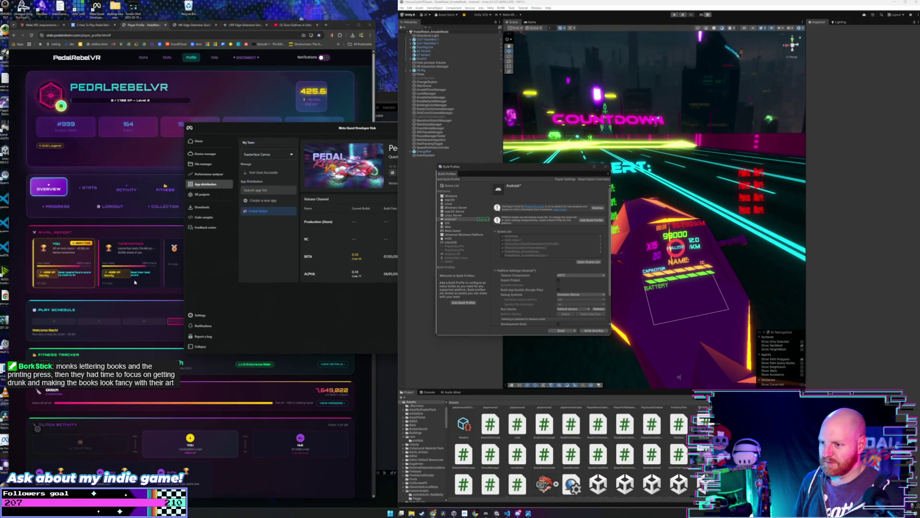
pyautogui.click(373, 306)
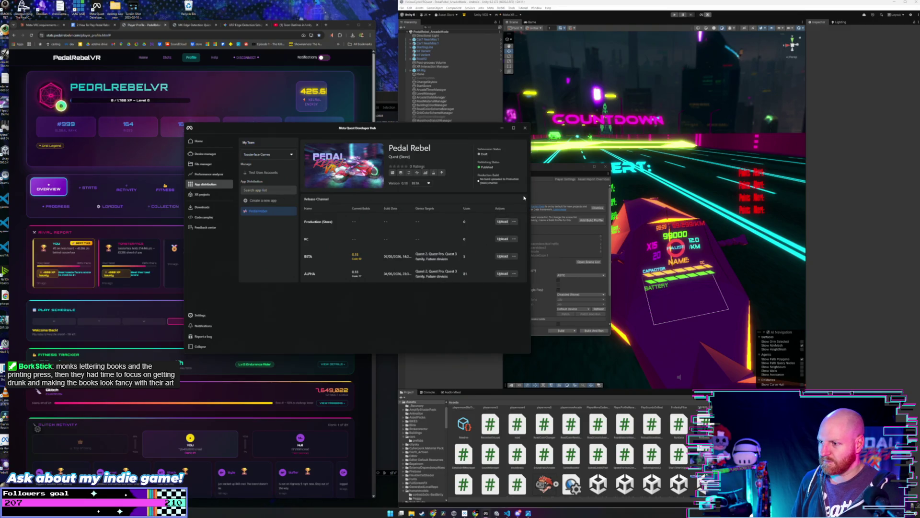
pyautogui.click(535, 178)
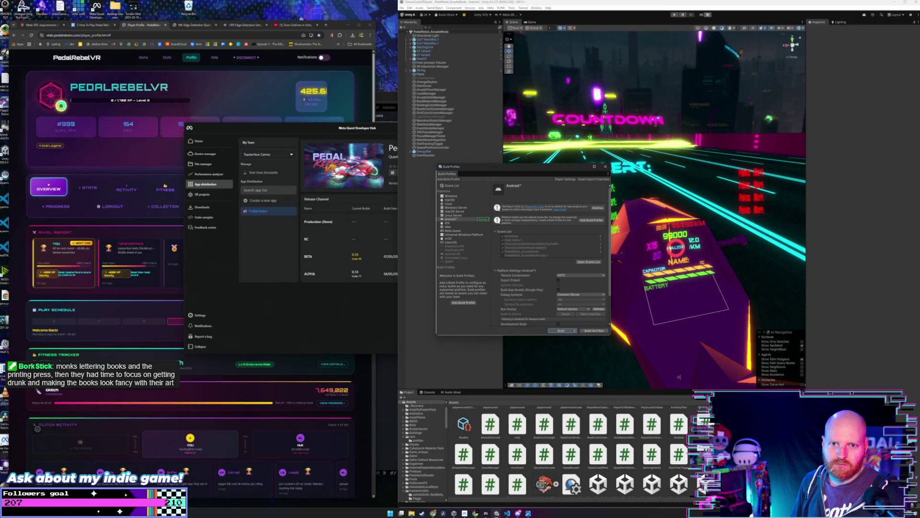
pyautogui.click(326, 345)
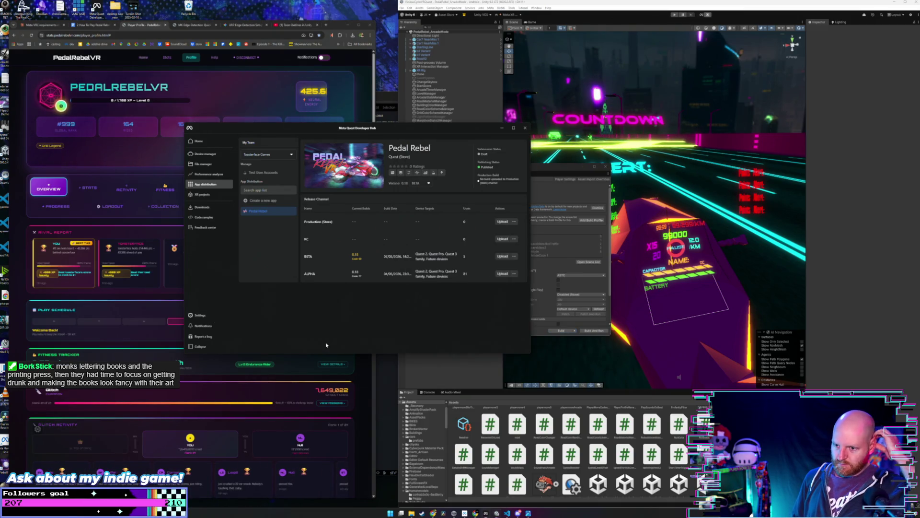
# Look through the Gemini and Claude tabs and VS Code's GazeInputManager script, ending on Gemini.
pyautogui.click(335, 27)
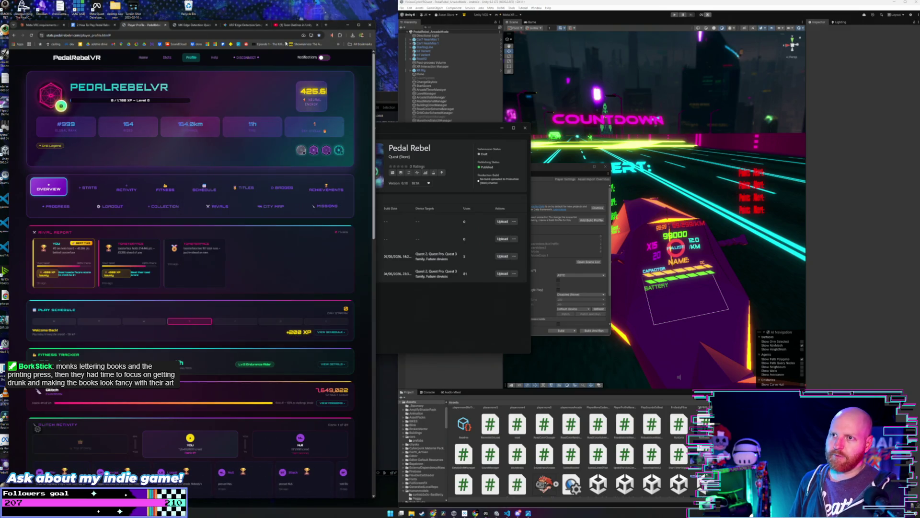
pyautogui.click(242, 25)
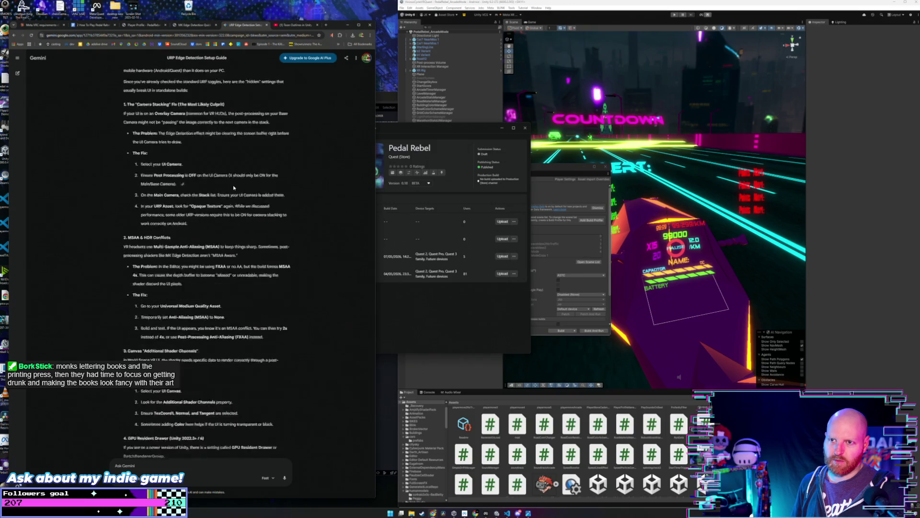
pyautogui.click(51, 27)
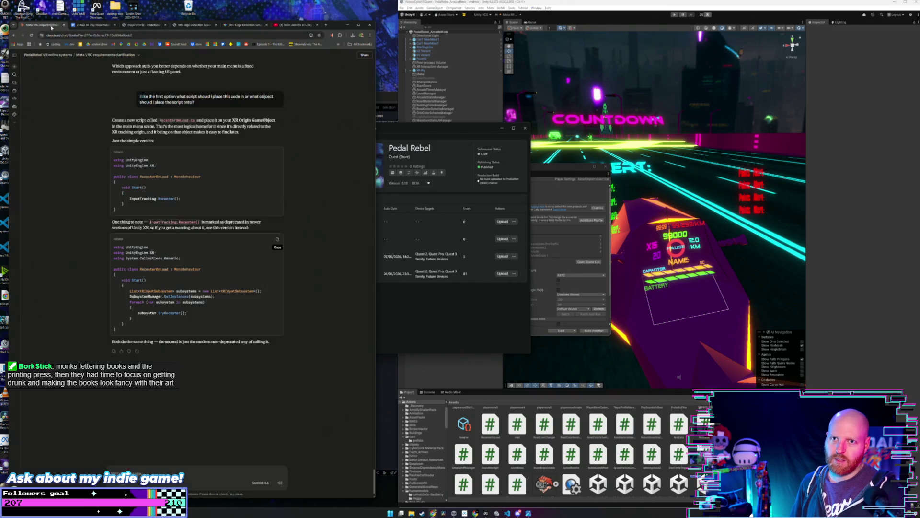
pyautogui.click(406, 359)
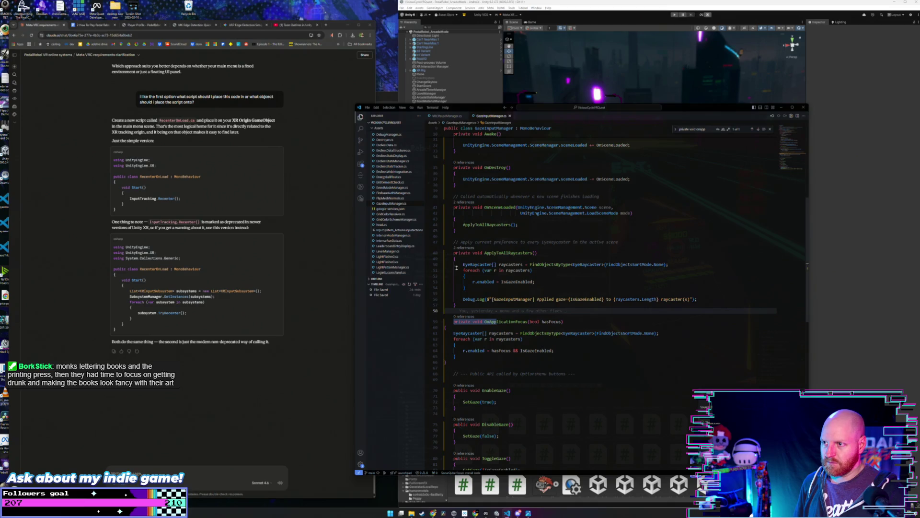
pyautogui.click(783, 108)
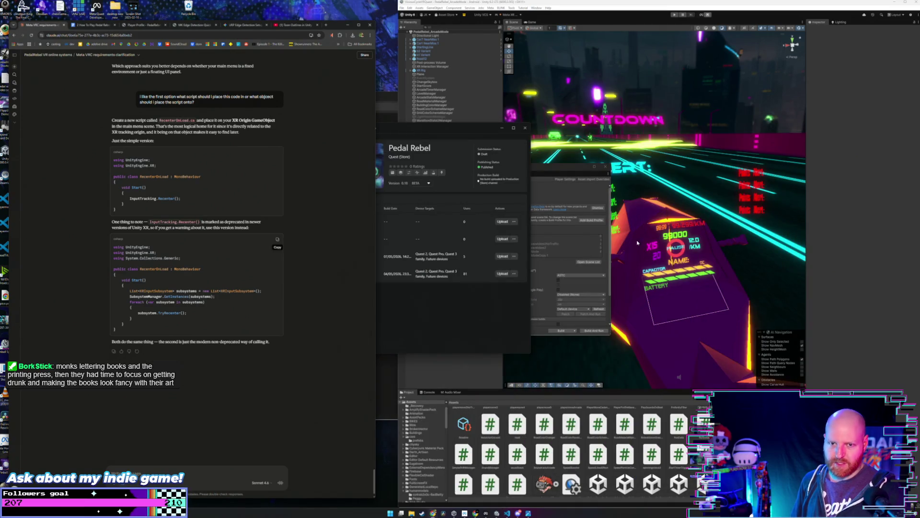
pyautogui.hotkey('alt', 'Tab')
pyautogui.hotkey('alt', 'Tab')
pyautogui.hotkey('alt', 'Tab')
pyautogui.hotkey('alt', 'Tab')
pyautogui.hotkey('alt', 'Tab')
pyautogui.hotkey('alt', 'Tab')
pyautogui.hotkey('alt', 'Tab')
pyautogui.hotkey('alt', 'Tab')
pyautogui.hotkey('alt', 'Tab')
pyautogui.hotkey('alt', 'Tab')
pyautogui.hotkey('alt', 'Tab')
pyautogui.hotkey('alt', 'Tab')
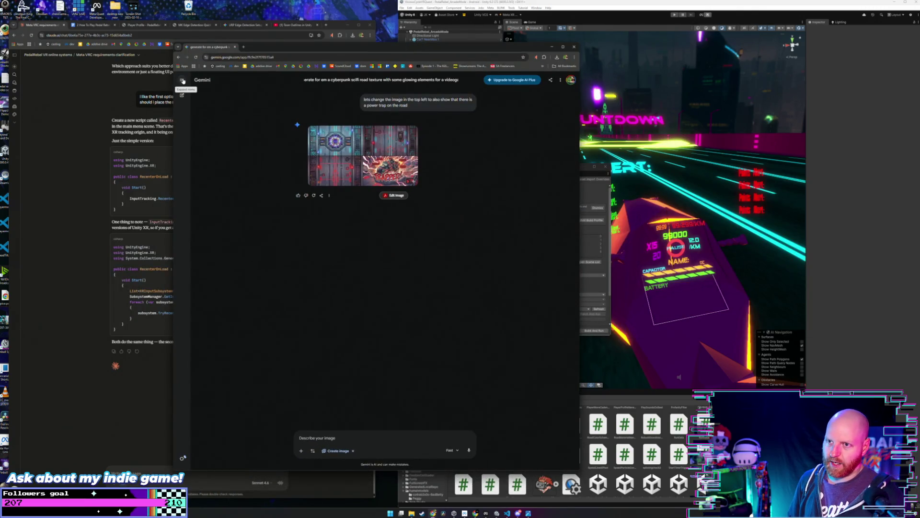
# Browse Gemini chats, including Posing Humanoid Models in Unity and several cyberpunk logo chats.
pyautogui.click(182, 80)
pyautogui.click(204, 209)
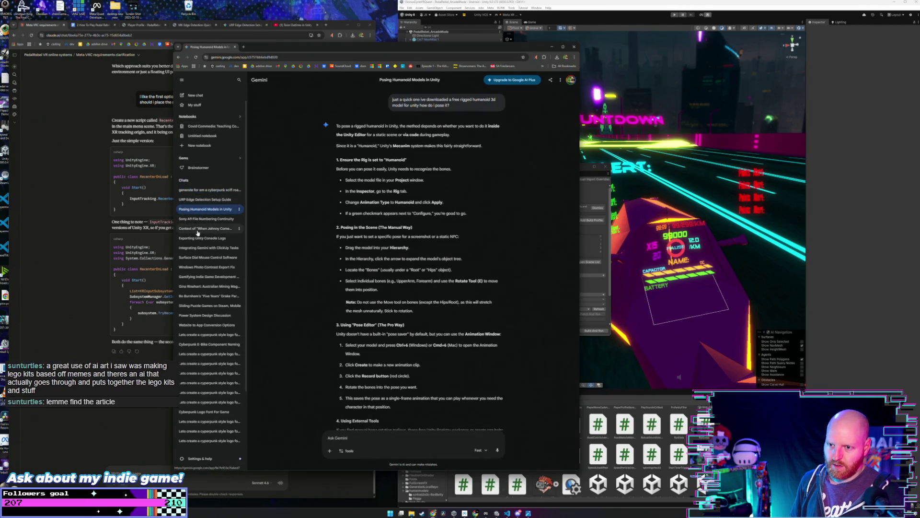
pyautogui.click(206, 355)
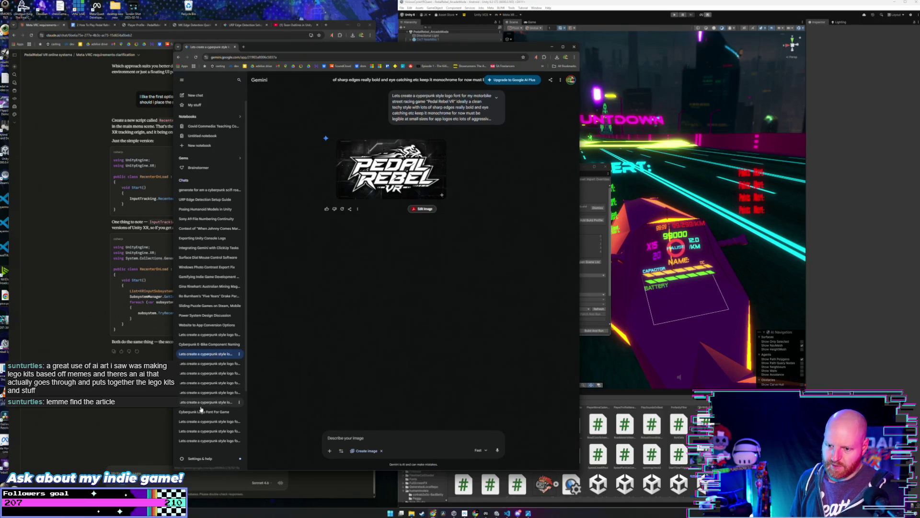
pyautogui.click(207, 421)
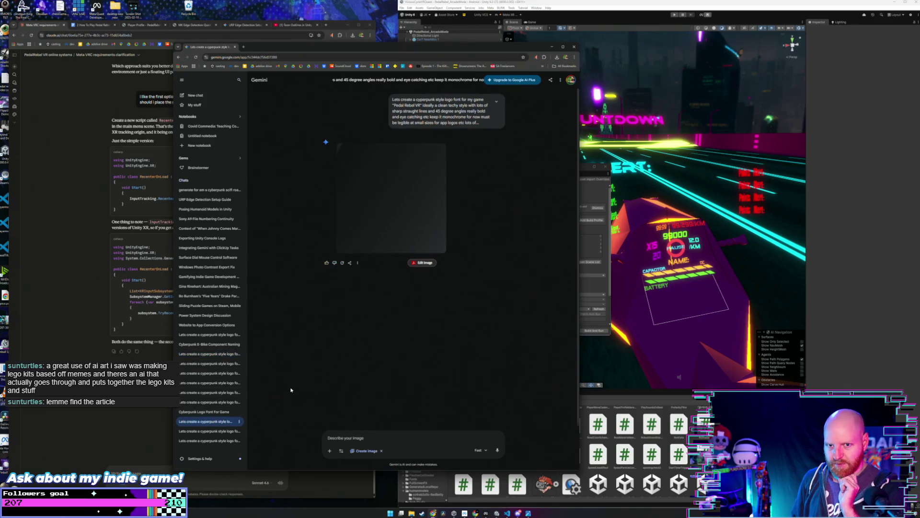
pyautogui.scroll(-2, 211, 384)
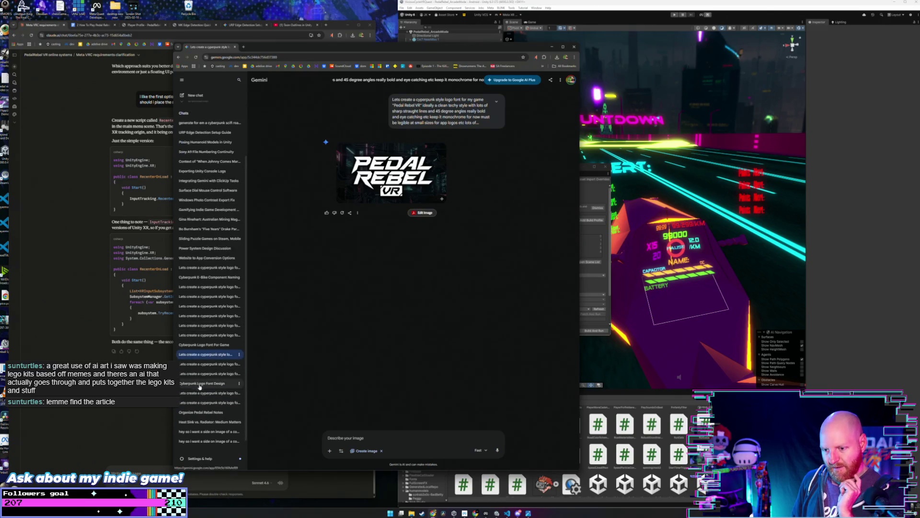
pyautogui.click(204, 403)
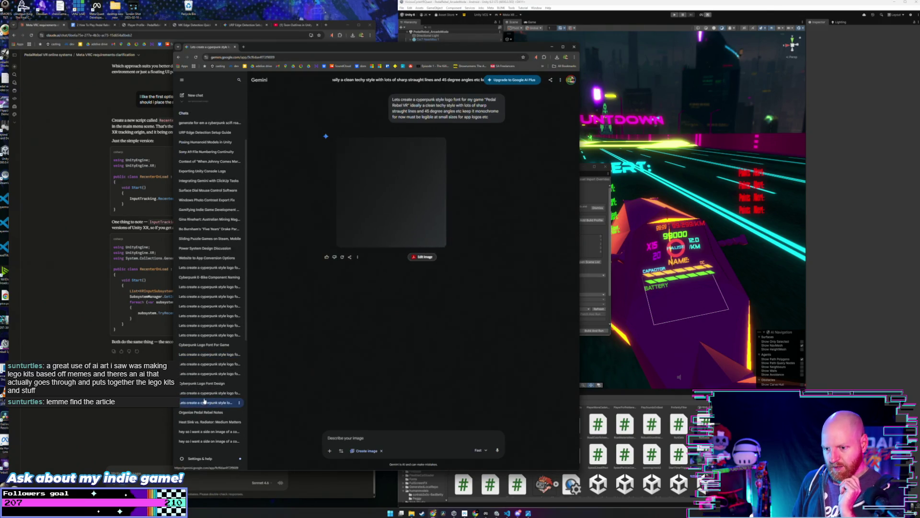
pyautogui.scroll(-3, 223, 387)
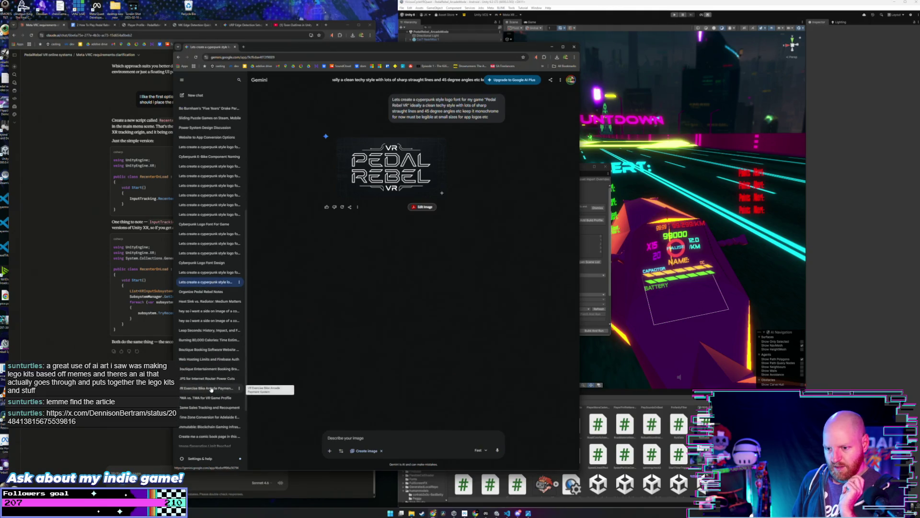
# Open the VR Exercise Bike chat, then the side-on bike image chat, reviewing its earlier images.
pyautogui.click(224, 388)
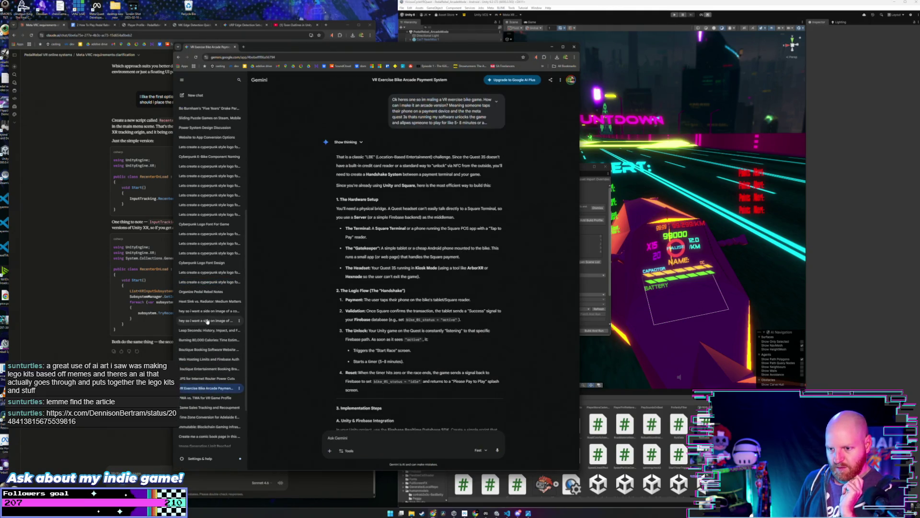
pyautogui.click(226, 320)
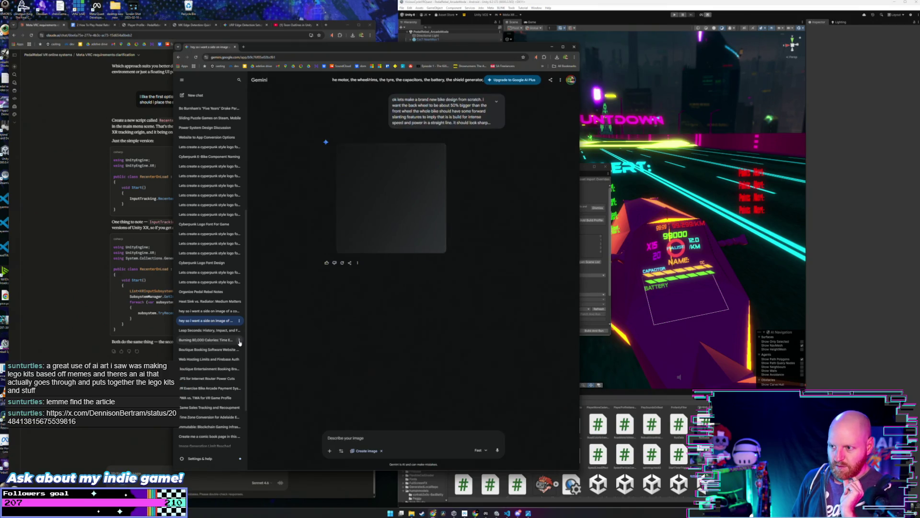
pyautogui.scroll(5, 340, 225)
pyautogui.scroll(5, 340, 225)
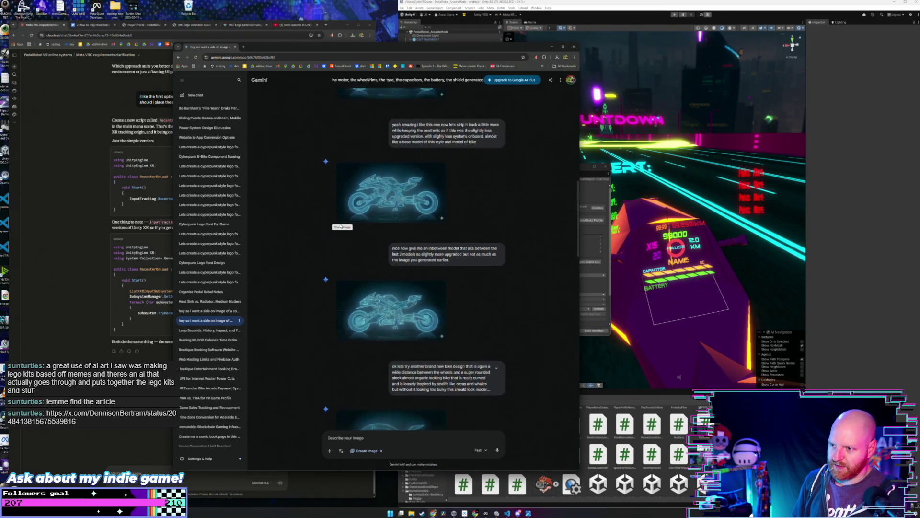
pyautogui.scroll(10, 341, 237)
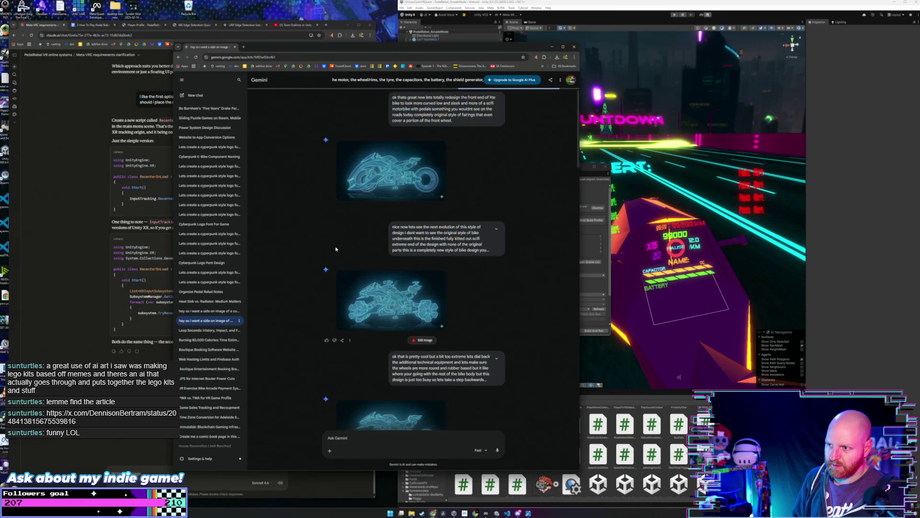
pyautogui.scroll(10, 332, 224)
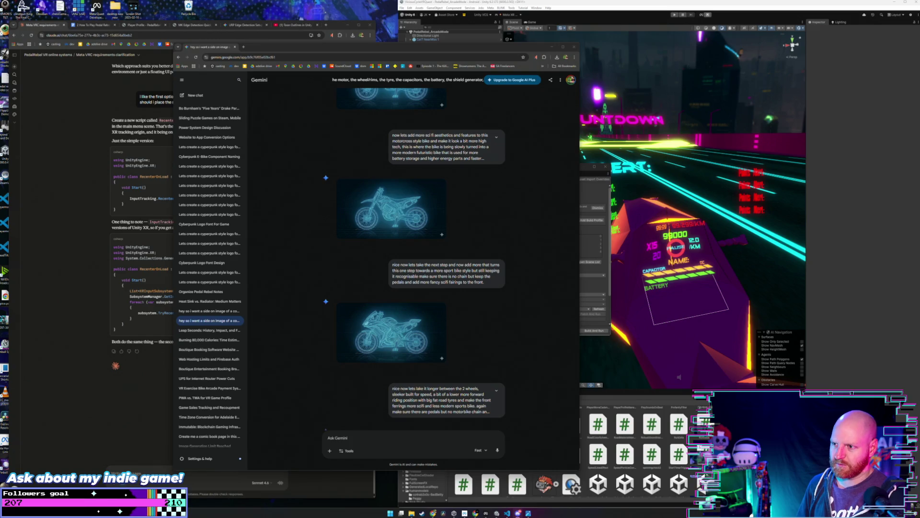
# Minimize Gemini and bring Meta Quest Developer Hub, then Unity's Build Profiles, forward.
pyautogui.click(552, 47)
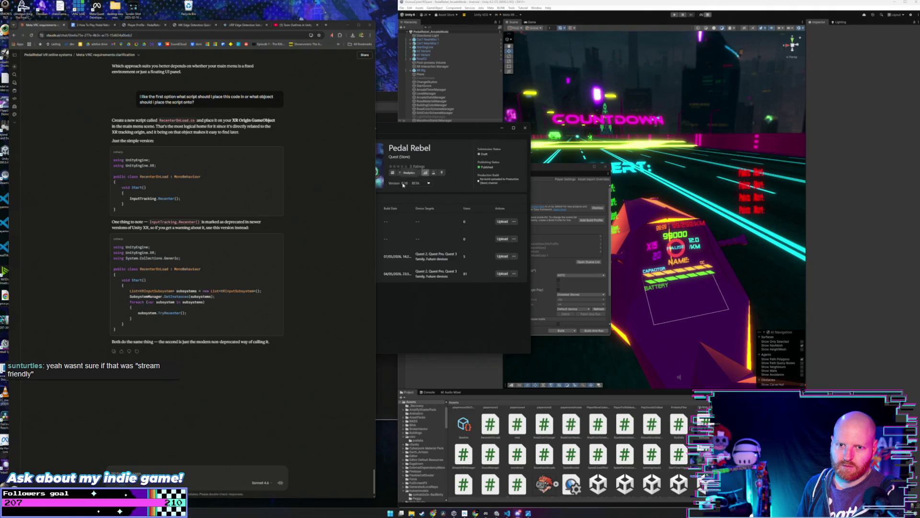
pyautogui.click(428, 313)
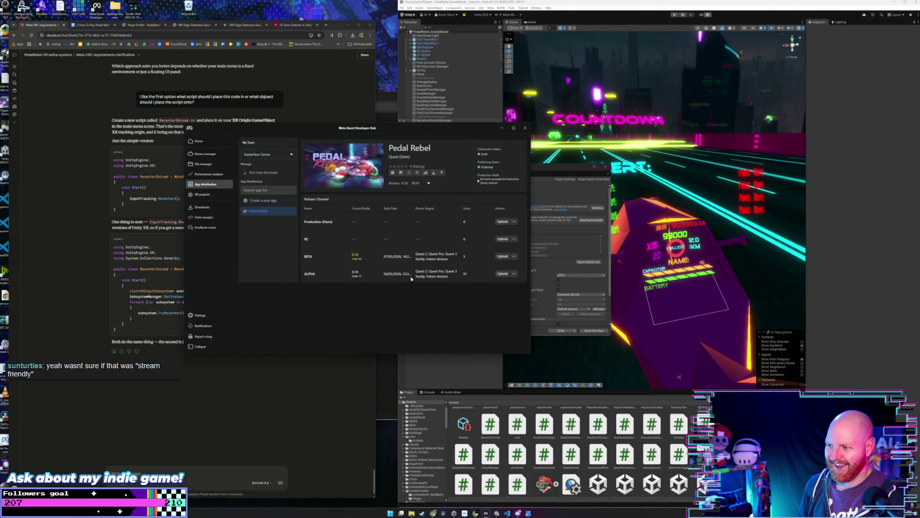
pyautogui.click(529, 182)
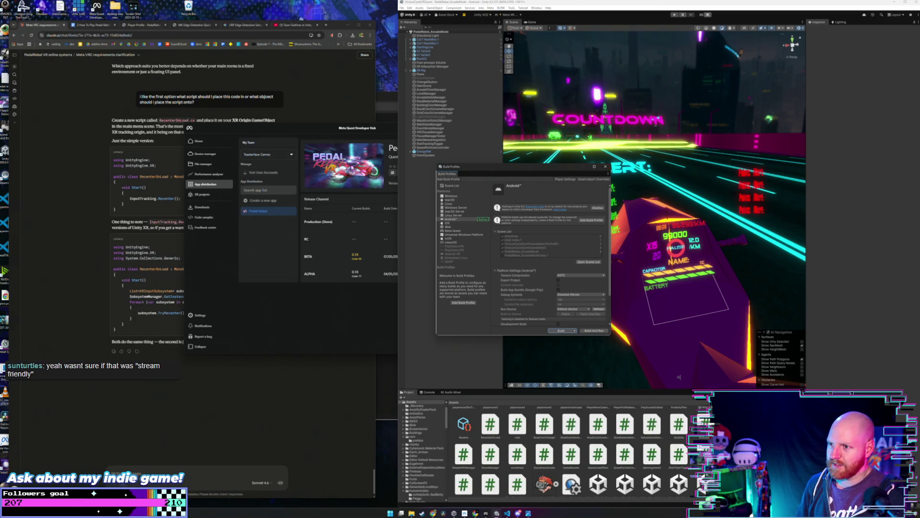
# Search YouTube for 'anime rock paper scissors 2' and open the ANIME ROCK, PAPER, SCISSORS 2 video.
pyautogui.click(309, 25)
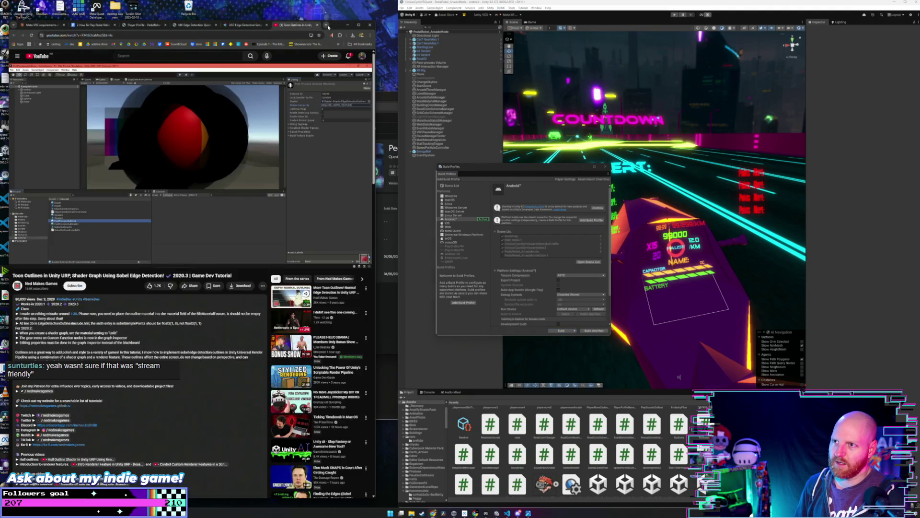
pyautogui.click(172, 57)
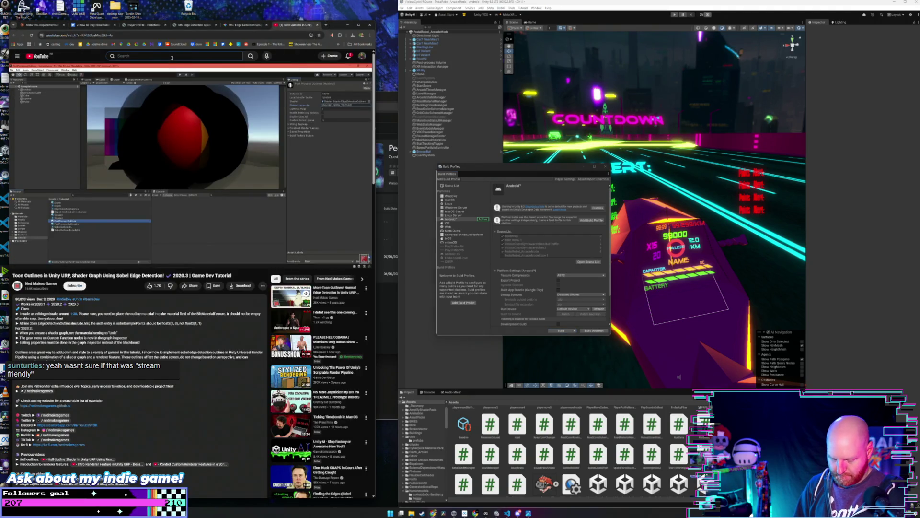
pyautogui.write('anime')
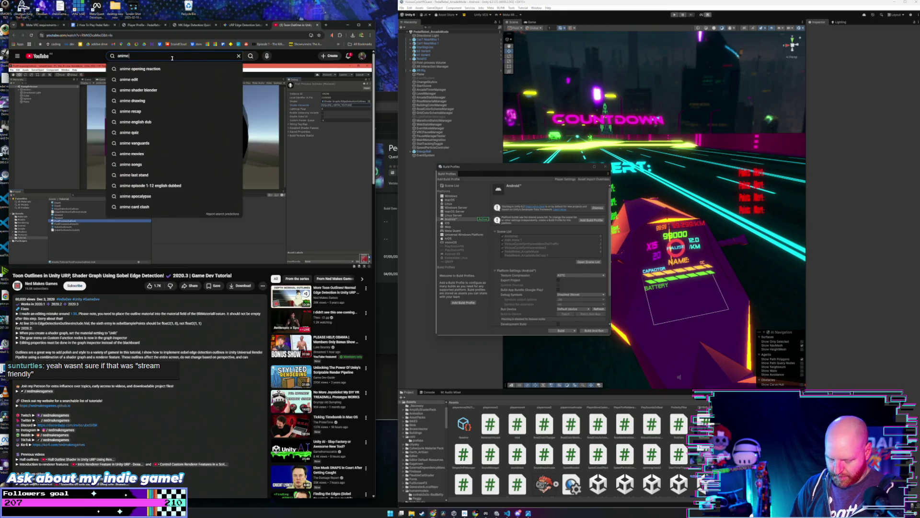
pyautogui.write(' rock paper')
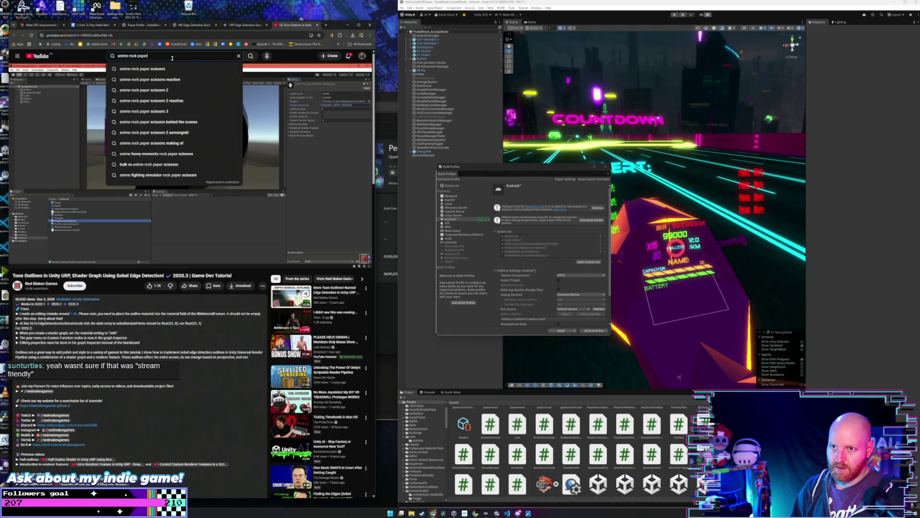
pyautogui.write(' scissors 2')
pyautogui.press('Return')
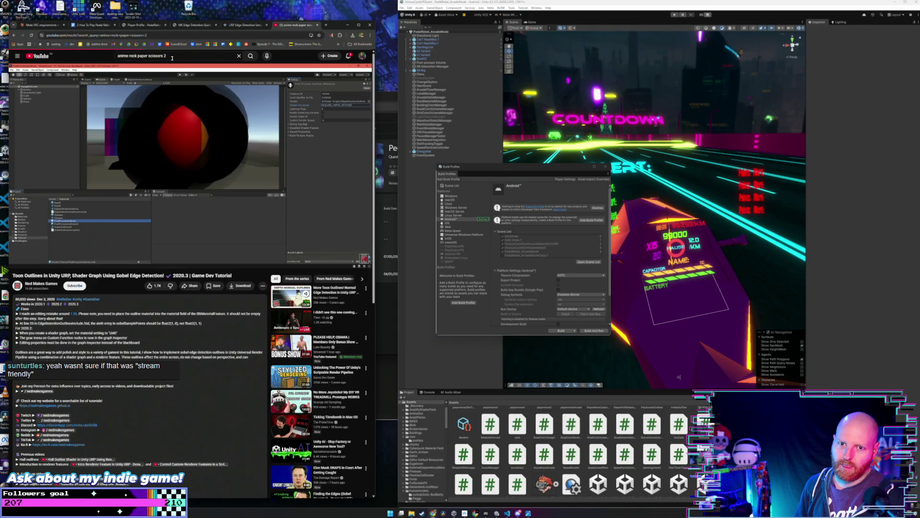
pyautogui.moveTo(375, 148); pyautogui.dragTo(436, 149)
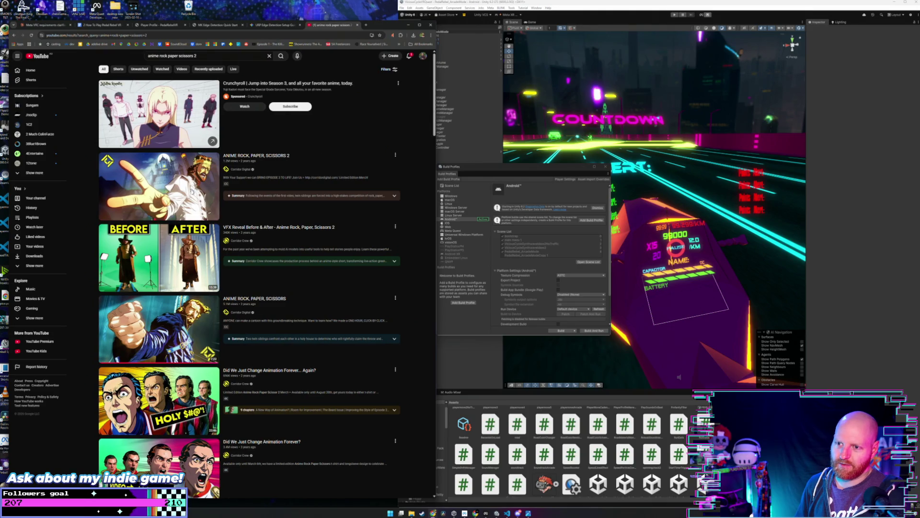
pyautogui.hotkey('alt', 'Left')
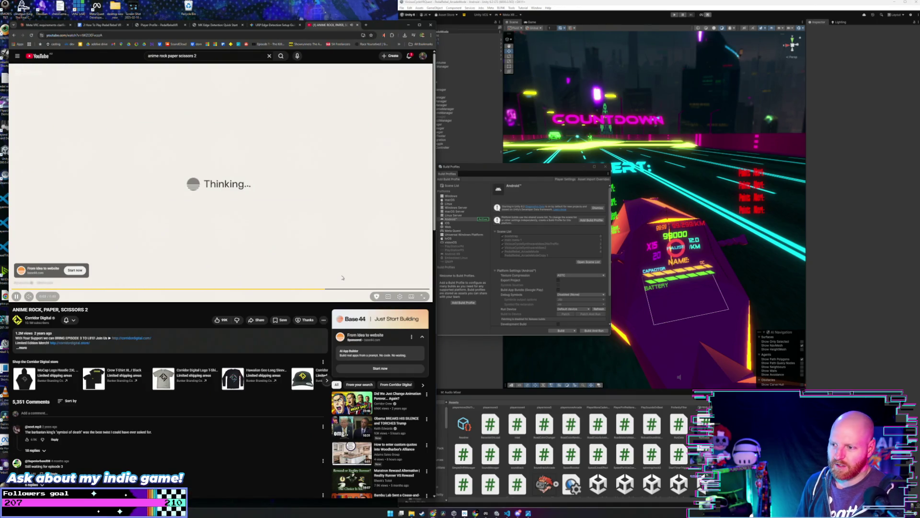
pyautogui.click(408, 272)
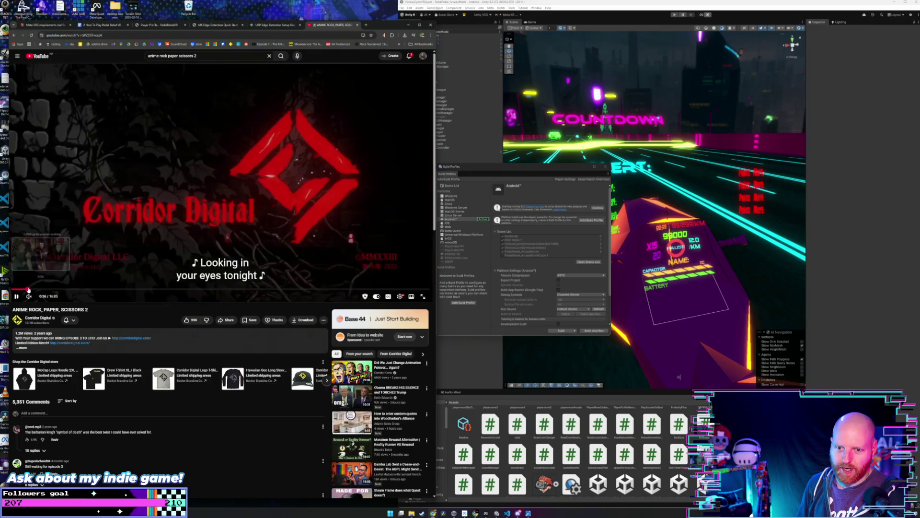
# Watch ANIME ROCK, PAPER, SCISSORS 2 from about 0:37, pausing it several minutes later.
pyautogui.click(28, 290)
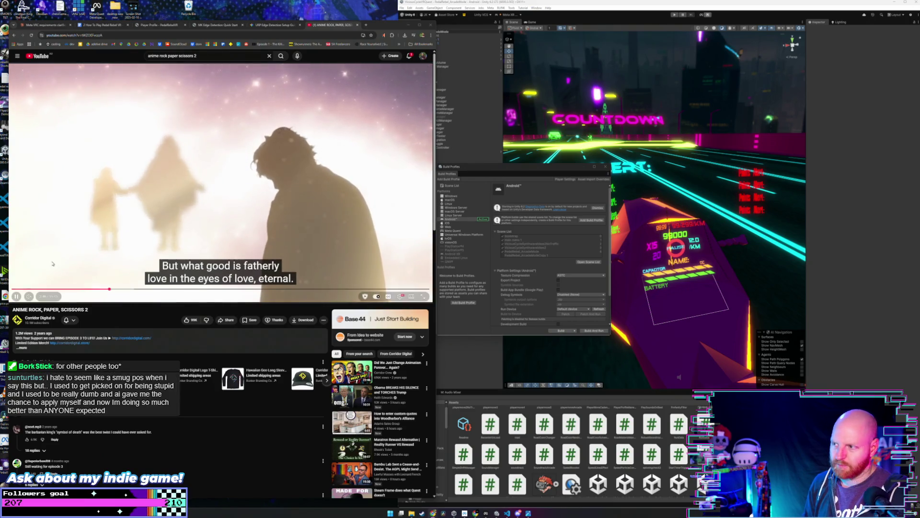
pyautogui.press('space')
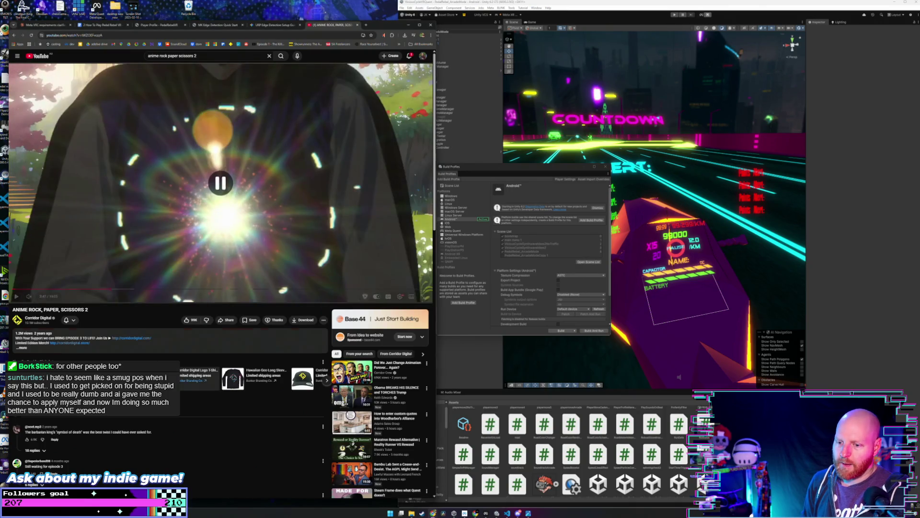
# Open the EXPORTS folder in File Explorer, reposition its window, and bring Developer Hub forward.
pyautogui.moveTo(411, 512)
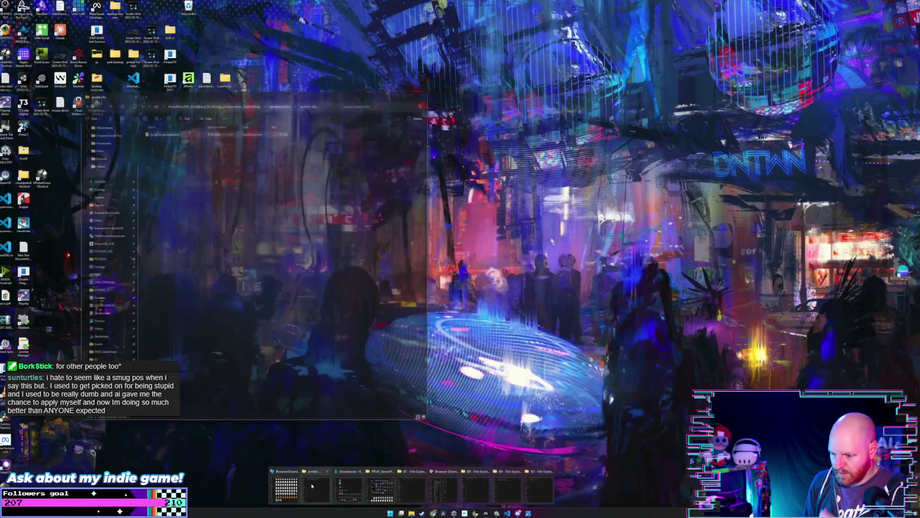
pyautogui.click(286, 486)
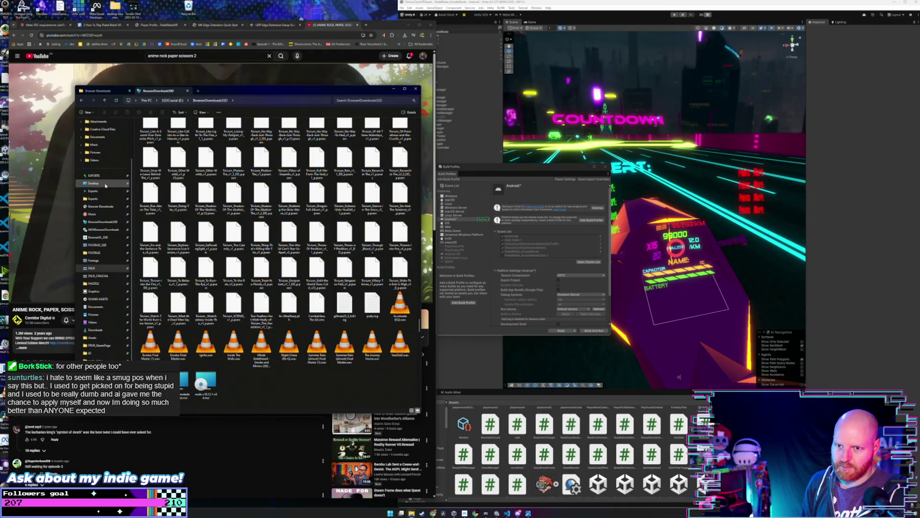
pyautogui.click(94, 176)
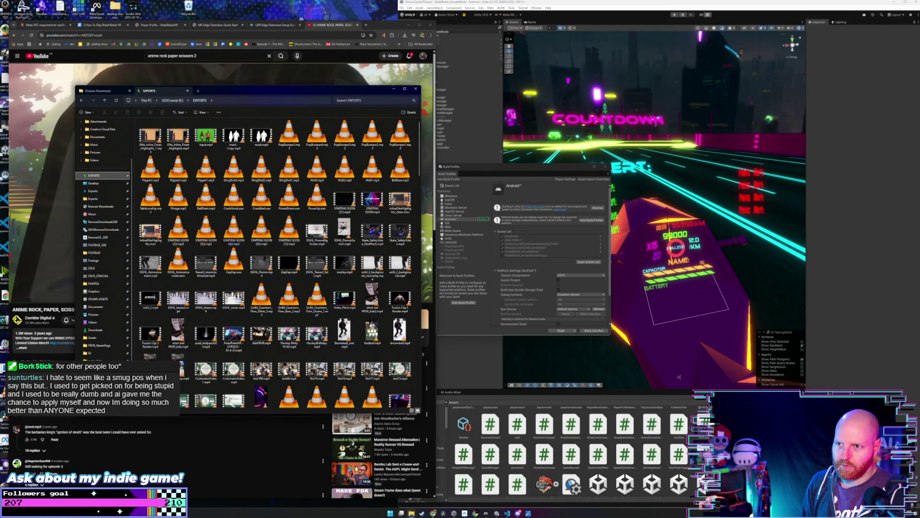
pyautogui.moveTo(264, 90); pyautogui.dragTo(230, 93)
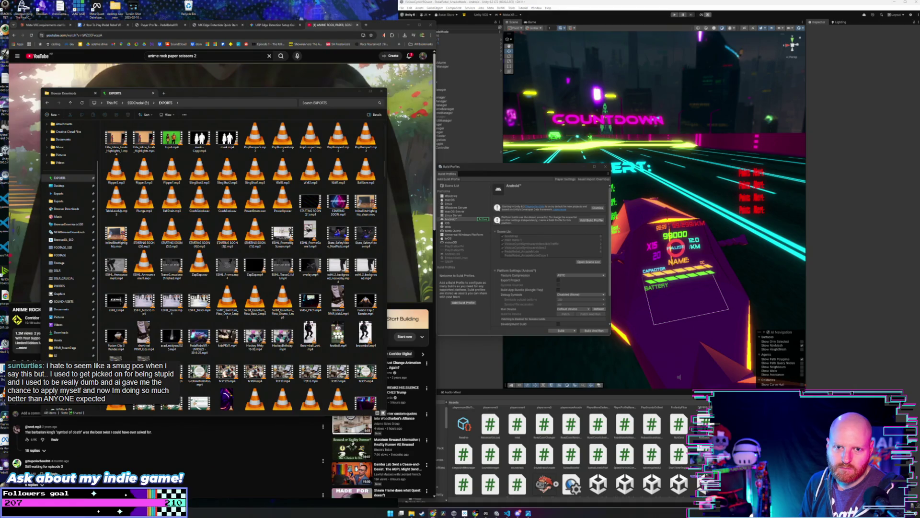
pyautogui.moveTo(180, 95); pyautogui.dragTo(178, 92)
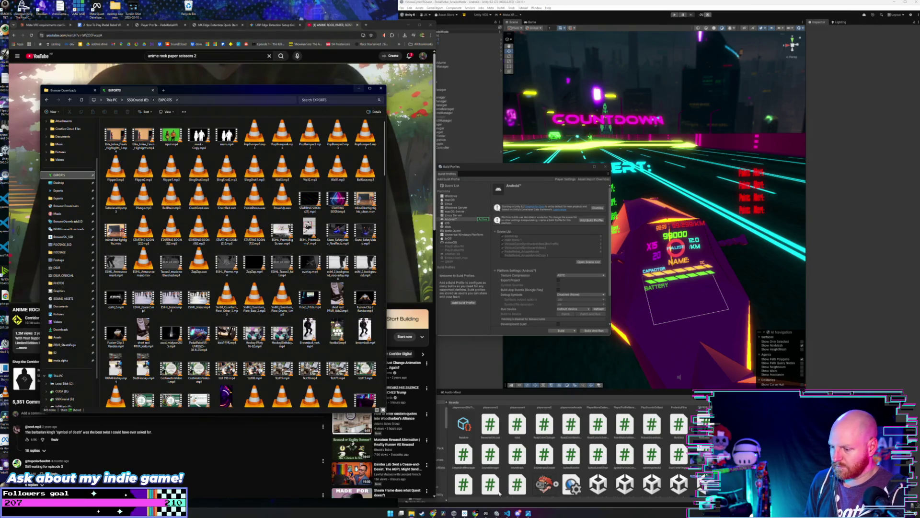
pyautogui.click(486, 513)
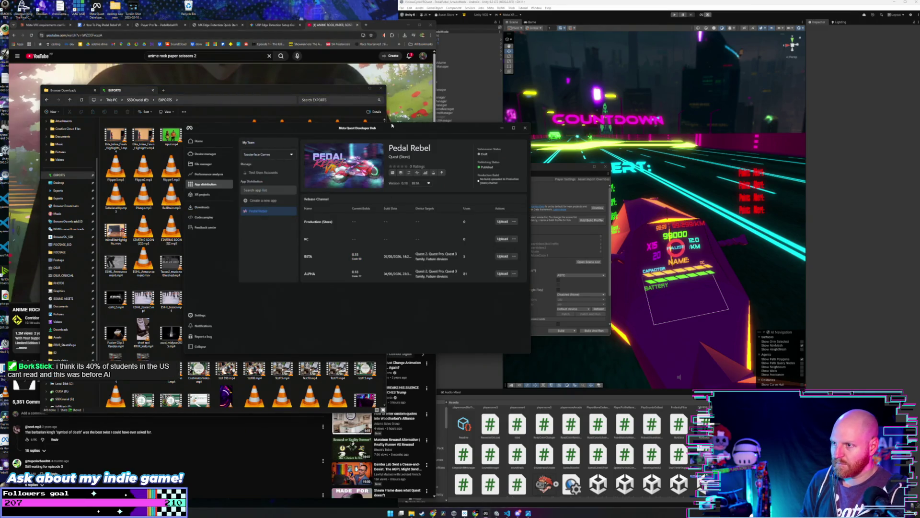
# Move the Developer Hub window right over Unity, then bring EXPORTS and the browser forward.
pyautogui.moveTo(392, 125); pyautogui.dragTo(461, 124)
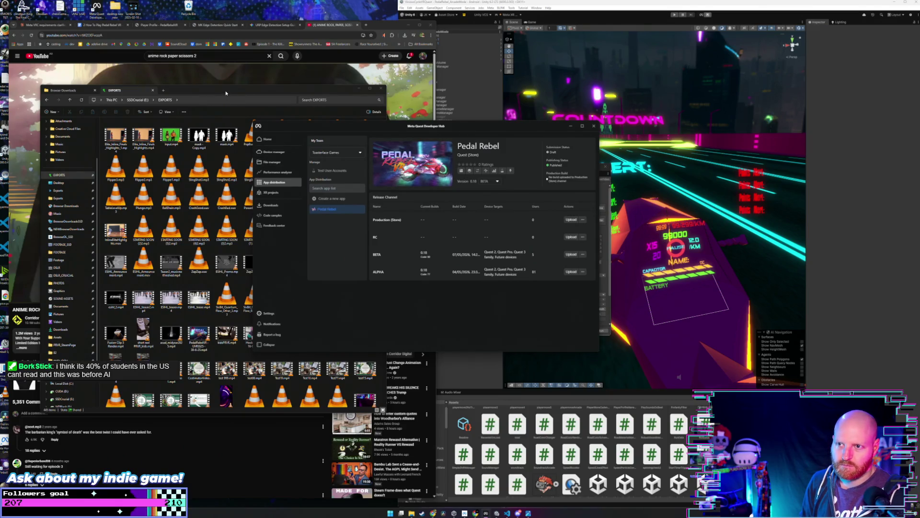
pyautogui.click(226, 93)
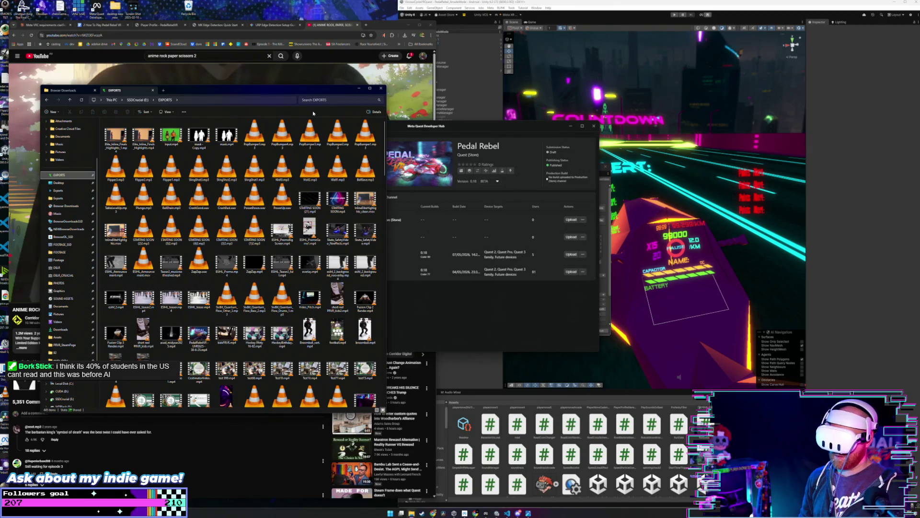
pyautogui.click(319, 35)
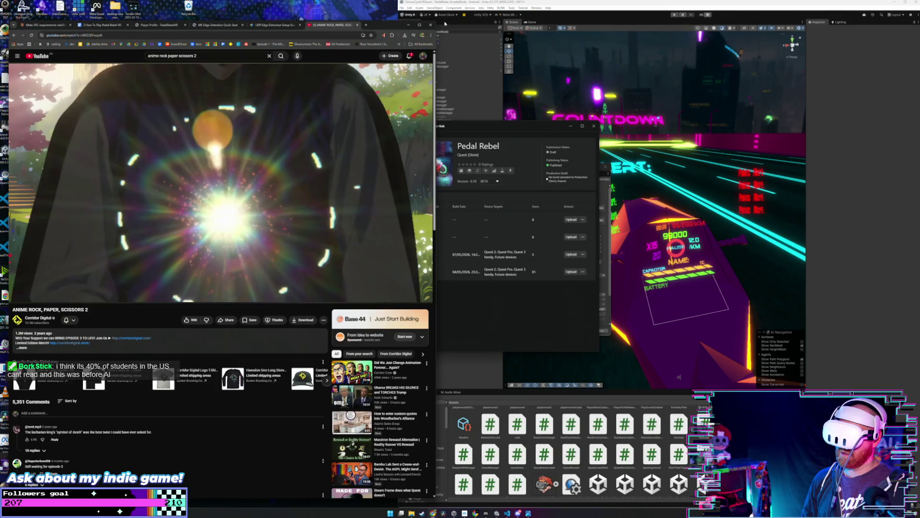
# Bring Unity's Build Profiles forward, then play ESIHL_Promo.mp4 from the EXPORTS folder.
pyautogui.click(441, 3)
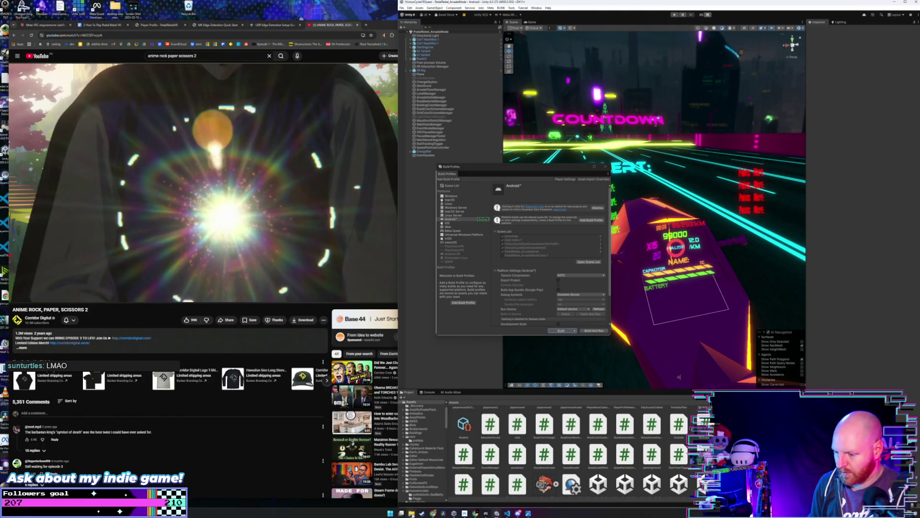
pyautogui.moveTo(412, 513)
pyautogui.click(286, 488)
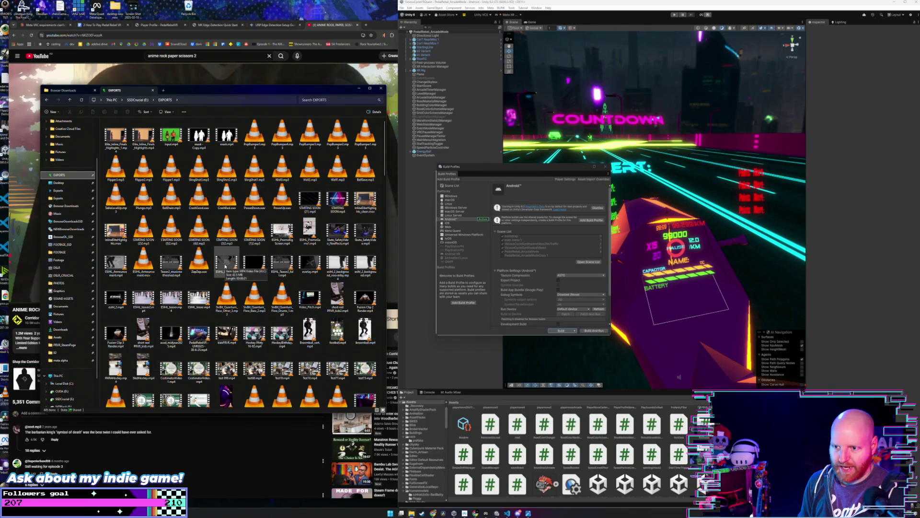
pyautogui.click(226, 266)
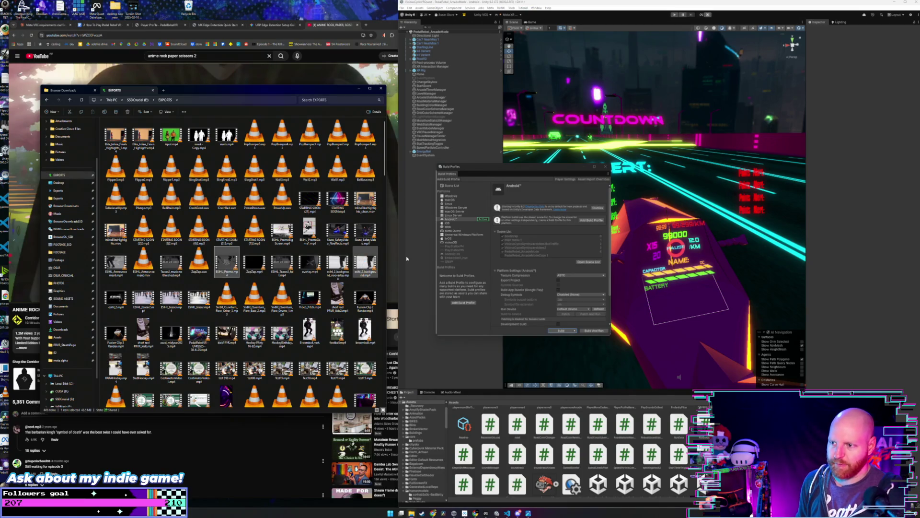
pyautogui.press('Return')
# Play ESIHL_Promo.mp4 fullscreen at a lower volume, then return it to a windowed player.
pyautogui.doubleClick(302, 199)
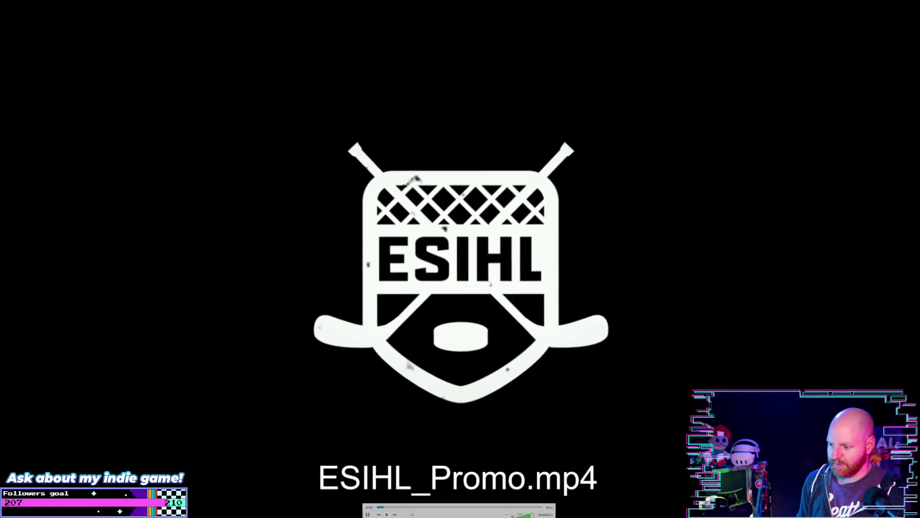
pyautogui.scroll(-11, 490, 285)
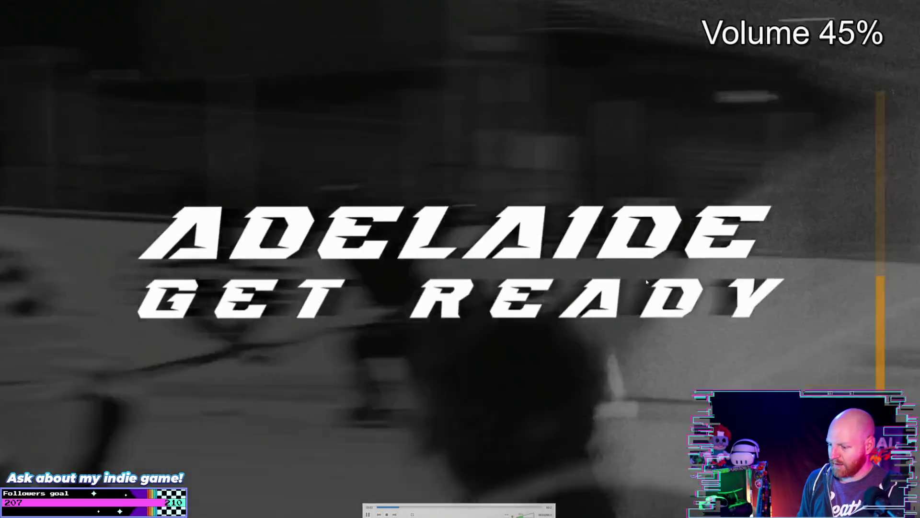
pyautogui.scroll(-3, 647, 282)
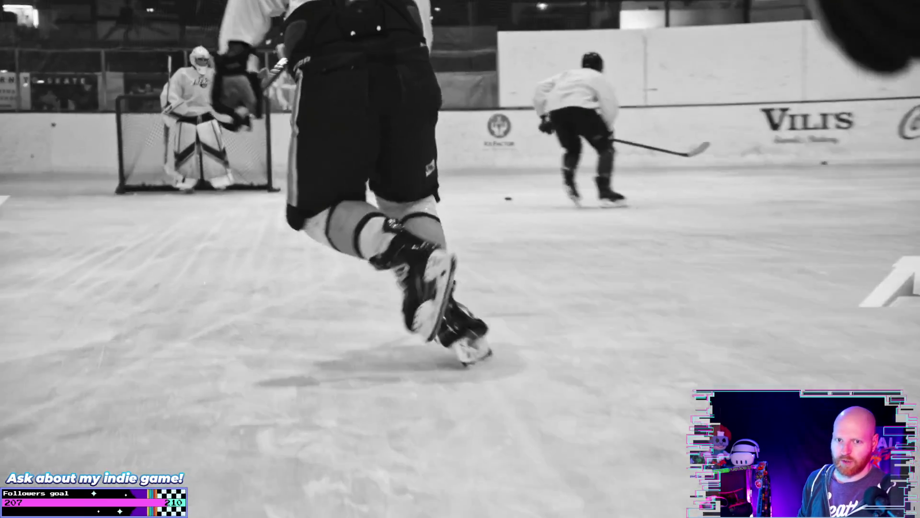
pyautogui.moveTo(707, 238)
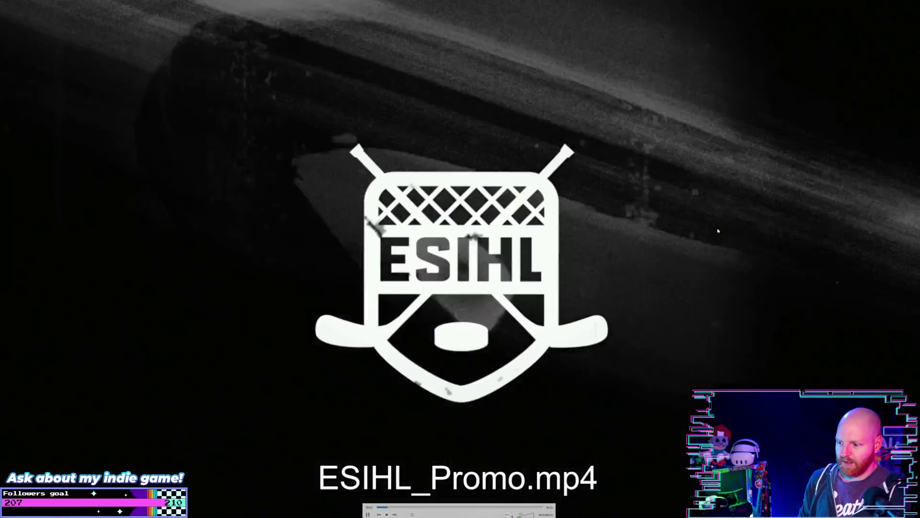
pyautogui.press('Escape')
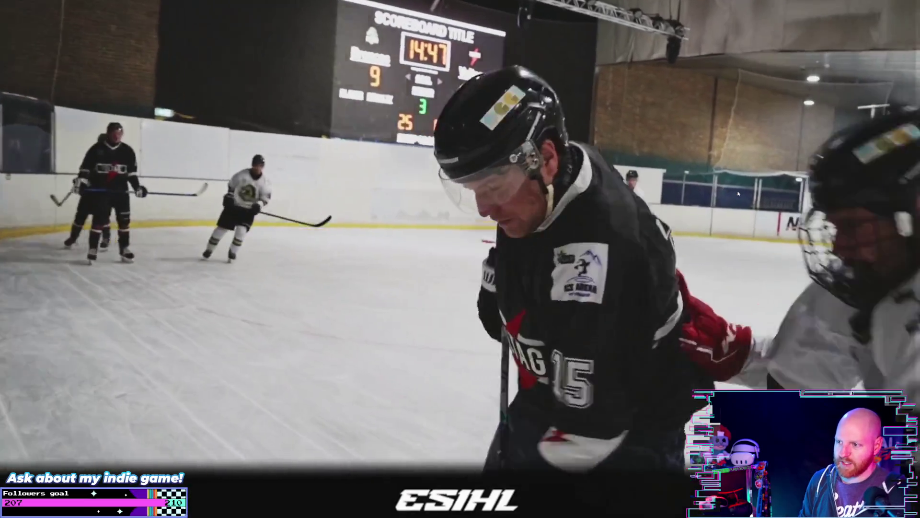
pyautogui.moveTo(737, 192)
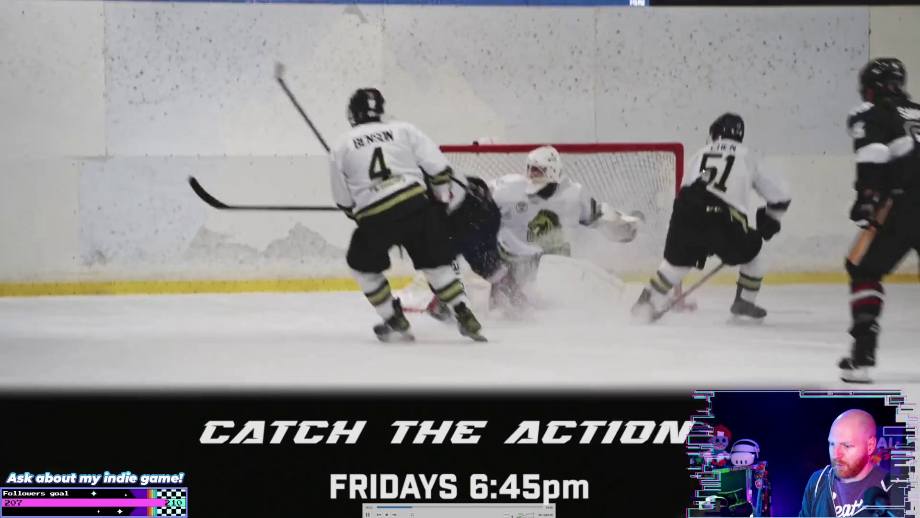
pyautogui.press('Escape')
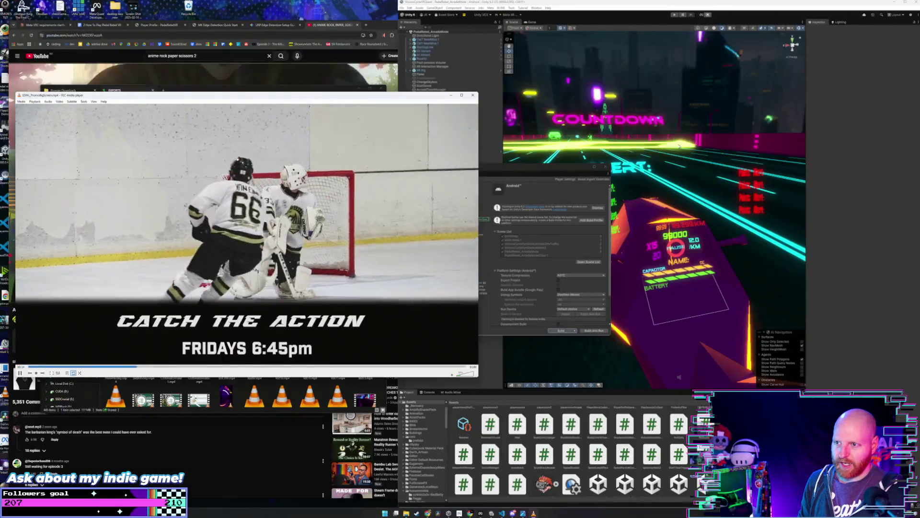
# Close the promo player, look through the Graphics folder, then go to Pictures.
pyautogui.click(474, 95)
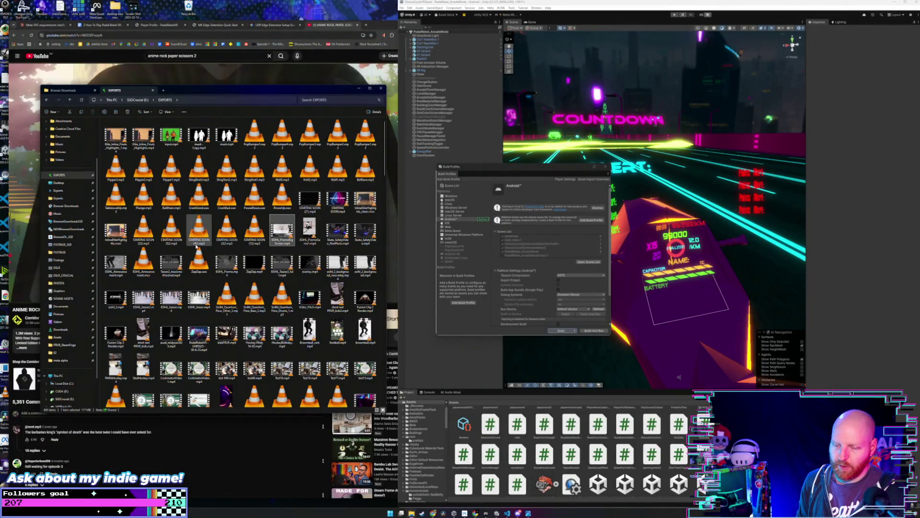
pyautogui.click(68, 291)
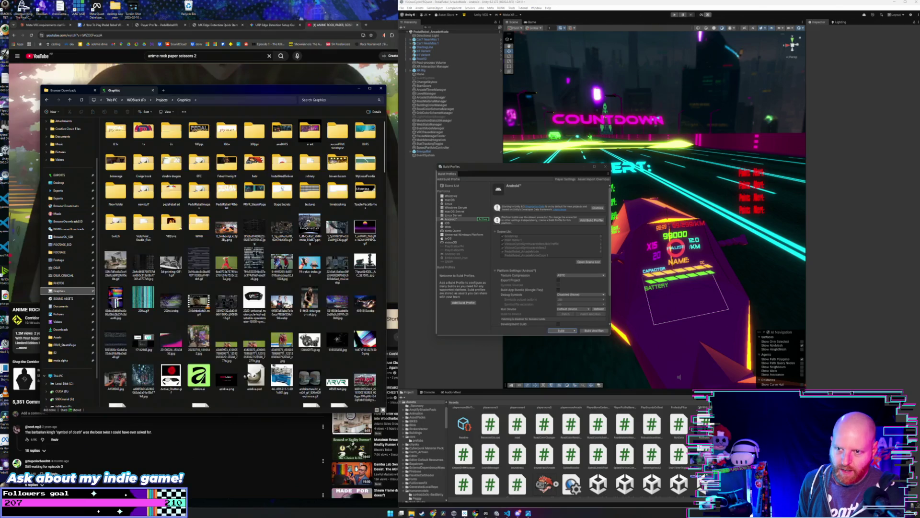
pyautogui.scroll(-5, 190, 230)
pyautogui.scroll(5, 191, 230)
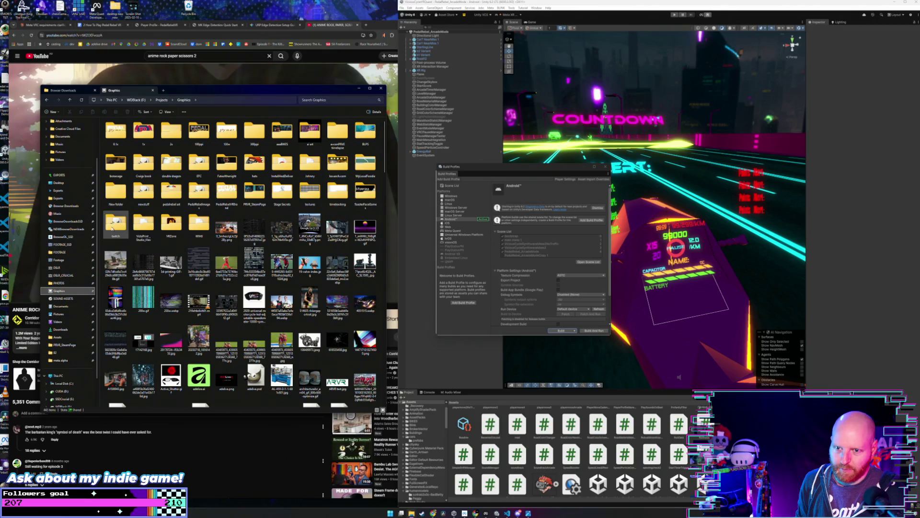
pyautogui.scroll(-10, 185, 301)
pyautogui.scroll(-10, 185, 301)
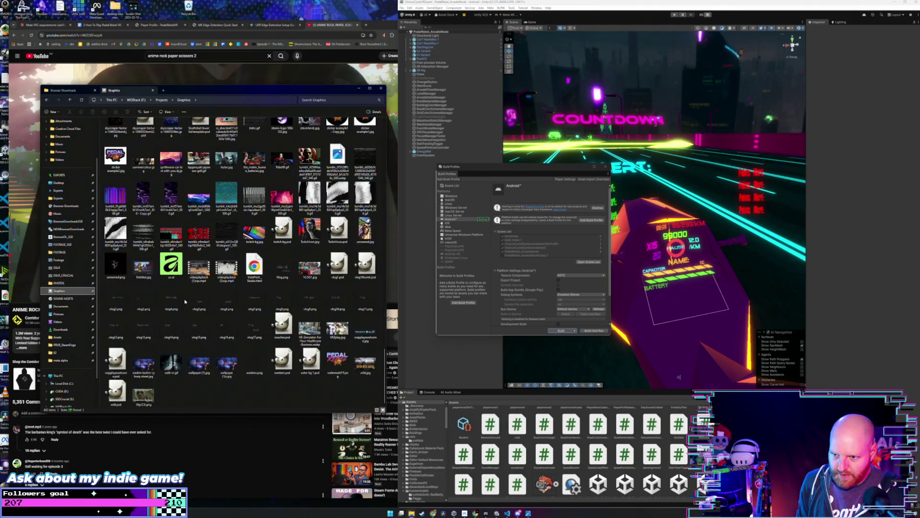
pyautogui.click(75, 314)
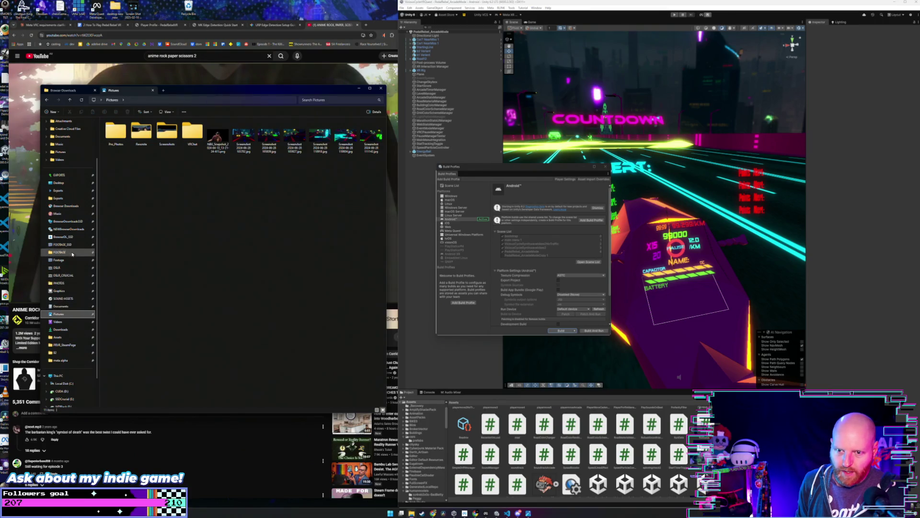
# Preview overlay.mp4 from EXPORTS, then play ESIHL_Teaser2_full.mp4 from its start.
pyautogui.click(70, 178)
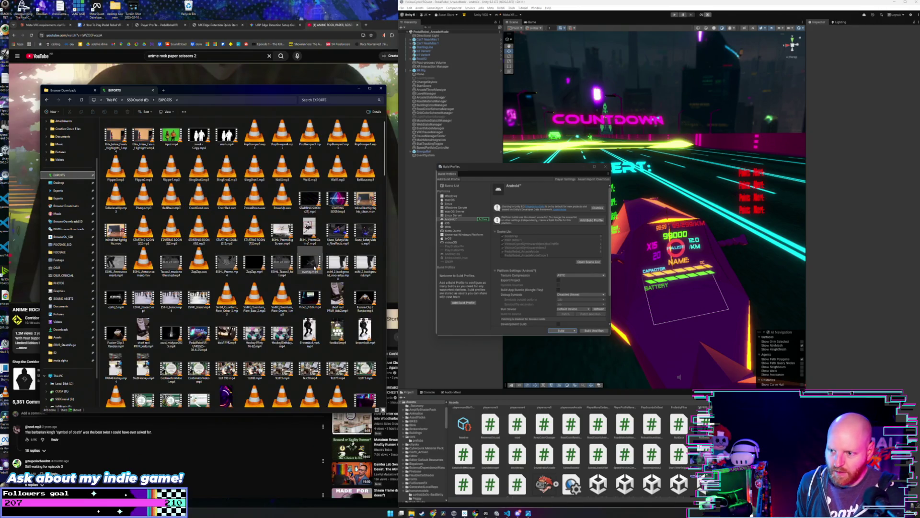
pyautogui.click(315, 269)
pyautogui.press('Return')
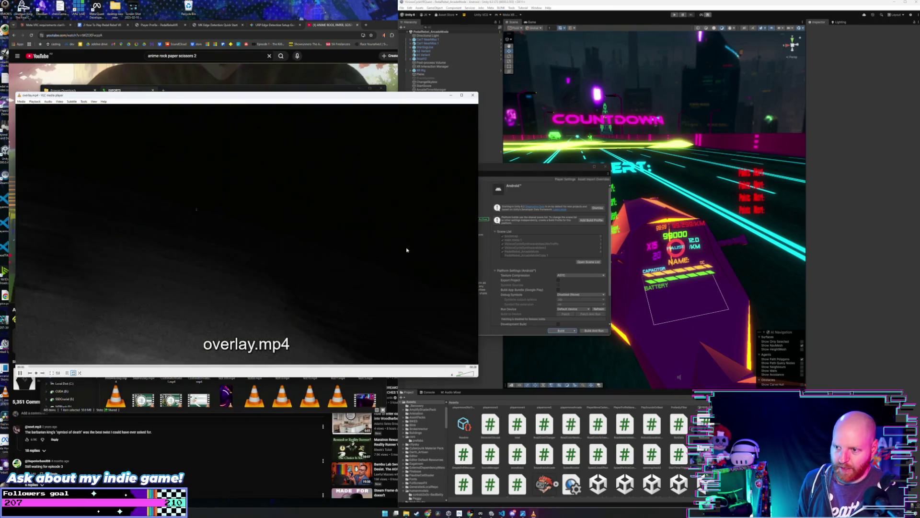
pyautogui.click(473, 95)
pyautogui.doubleClick(282, 262)
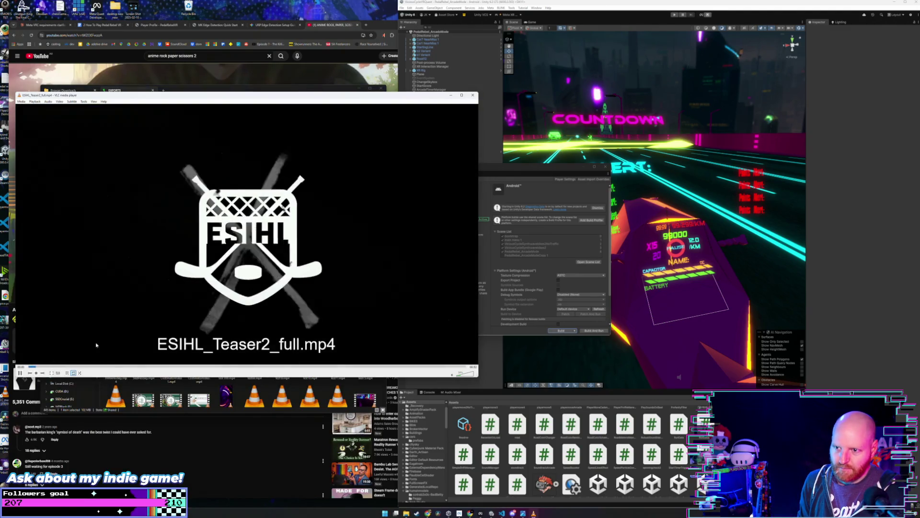
pyautogui.click(20, 373)
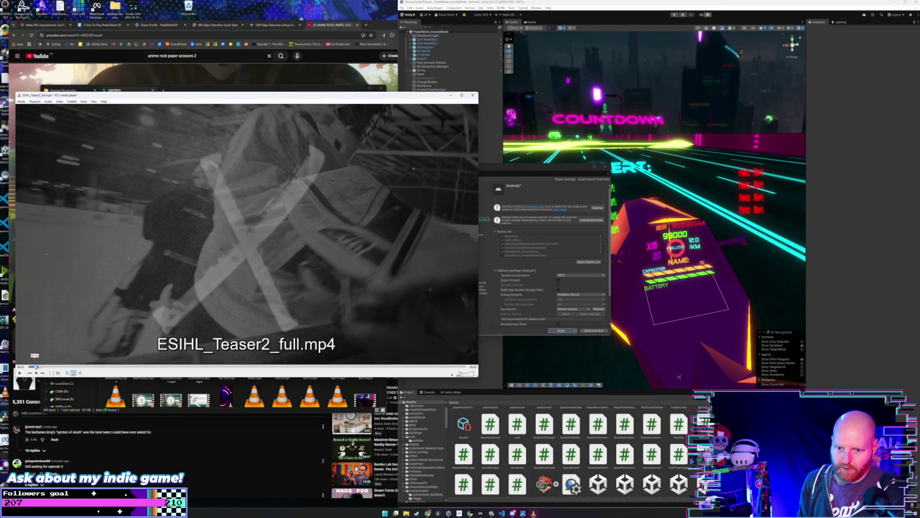
pyautogui.click(32, 367)
pyautogui.press('space')
pyautogui.press('space')
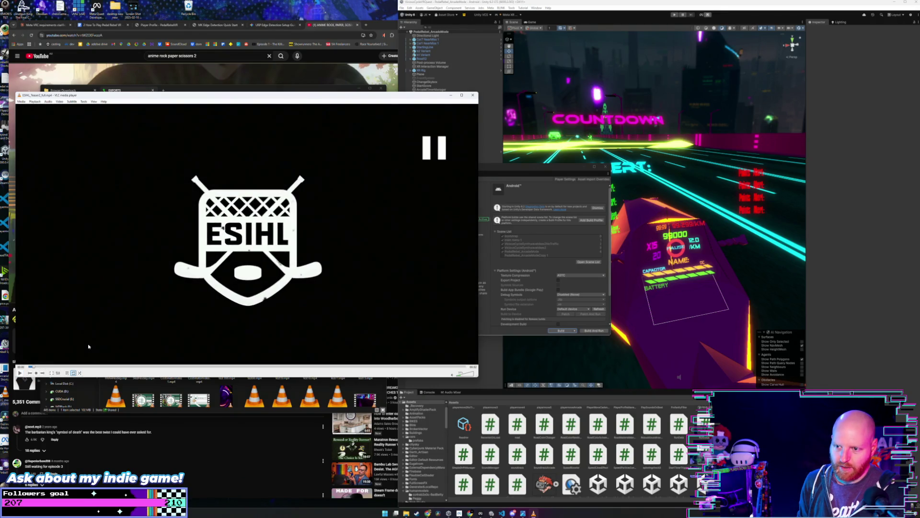
# Move the teaser player over the Unity editor on the right and narrow its window.
pyautogui.moveTo(197, 98); pyautogui.dragTo(198, 100)
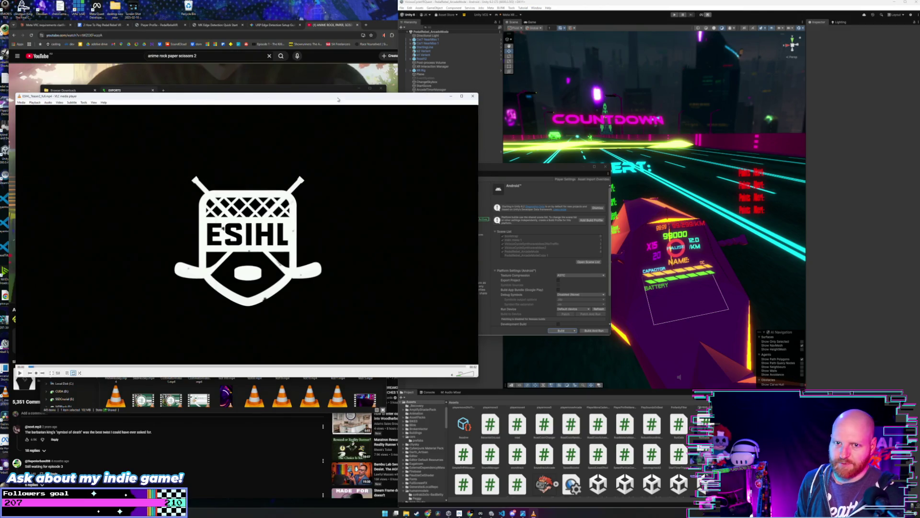
pyautogui.moveTo(348, 95)
pyautogui.mouseDown()
pyautogui.moveTo(538, 84)
pyautogui.moveTo(740, 56)
pyautogui.mouseUp()
pyautogui.moveTo(408, 129); pyautogui.dragTo(501, 128)
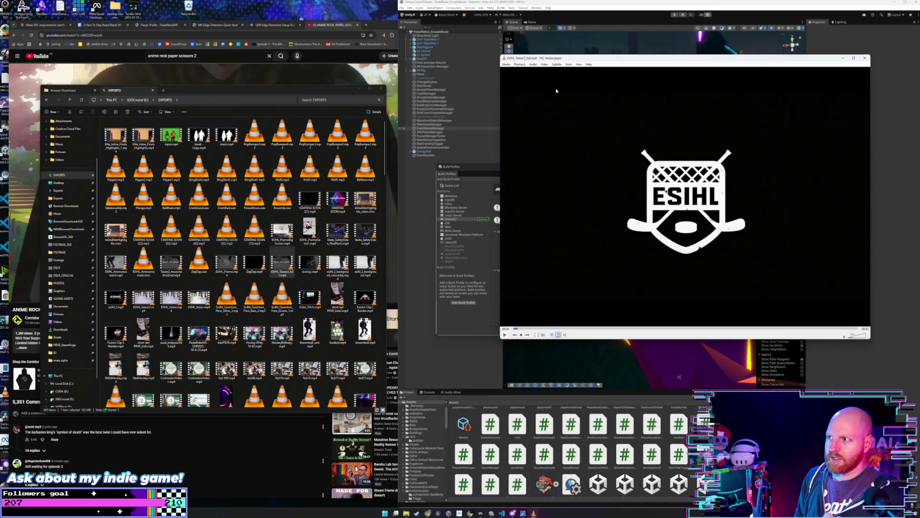
pyautogui.moveTo(582, 59); pyautogui.dragTo(577, 50)
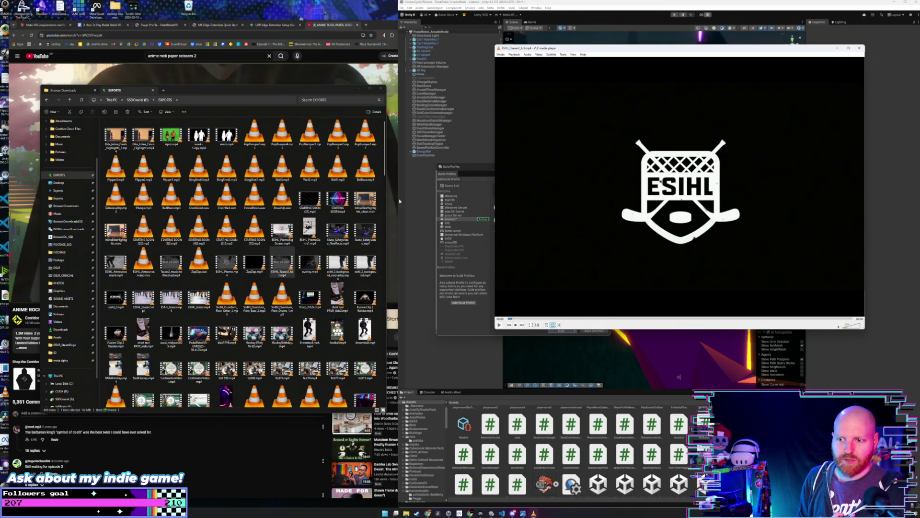
# Open a downloaded jpg poster from the Browser Downloads folder.
pyautogui.click(70, 206)
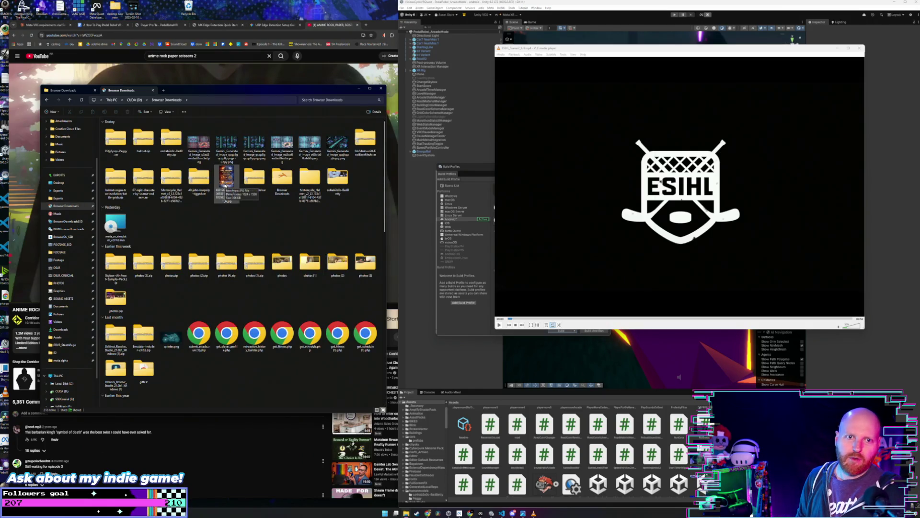
pyautogui.doubleClick(225, 185)
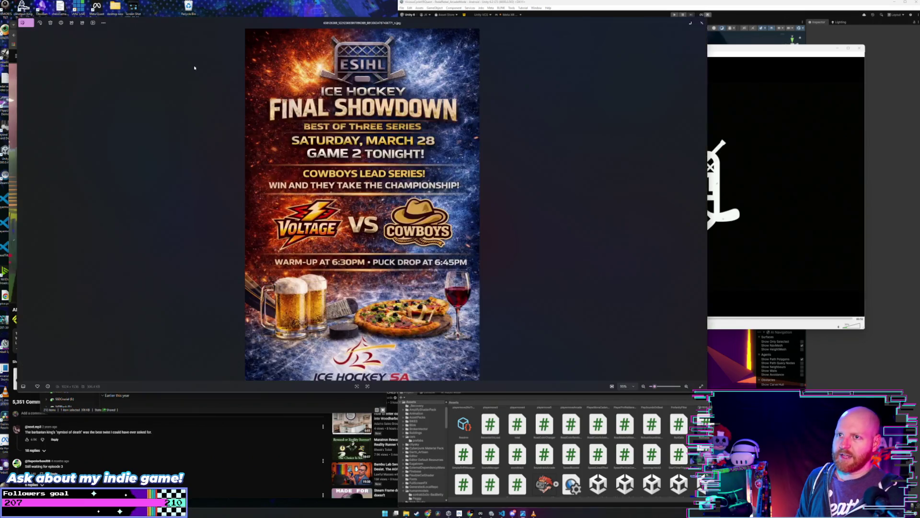
# Narrow the poster viewer, move it left, zoom the Final Showdown poster, then close it.
pyautogui.moveTo(17, 92); pyautogui.dragTo(319, 92)
pyautogui.moveTo(460, 22)
pyautogui.mouseDown()
pyautogui.moveTo(315, 67)
pyautogui.moveTo(303, 94)
pyautogui.moveTo(298, 75)
pyautogui.mouseUp()
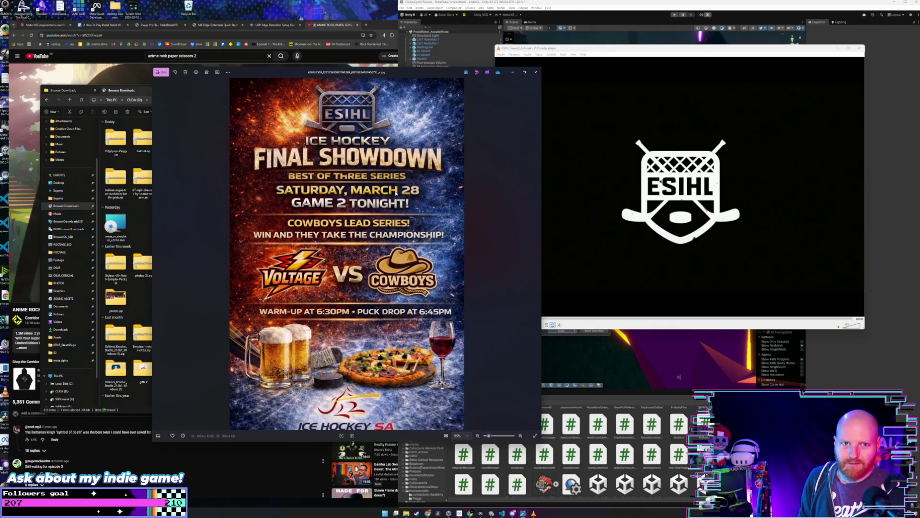
pyautogui.scroll(3, 391, 153)
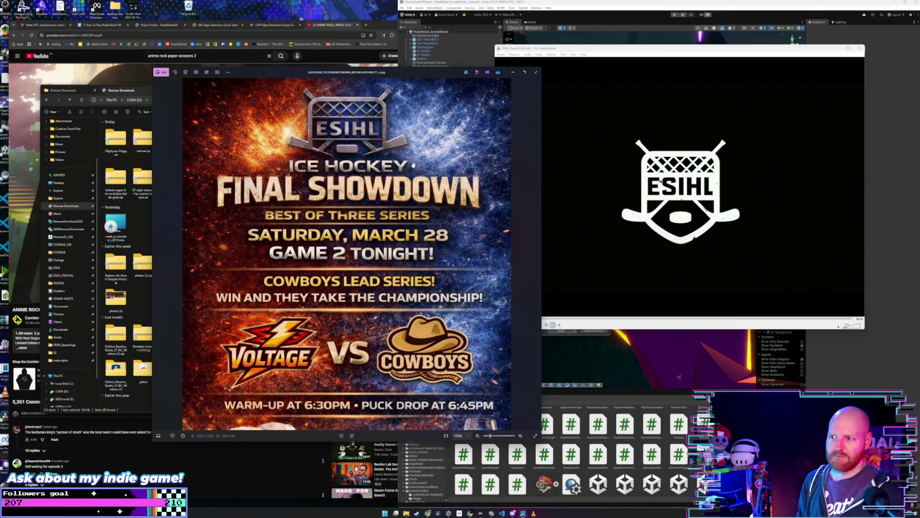
pyautogui.scroll(-3, 363, 223)
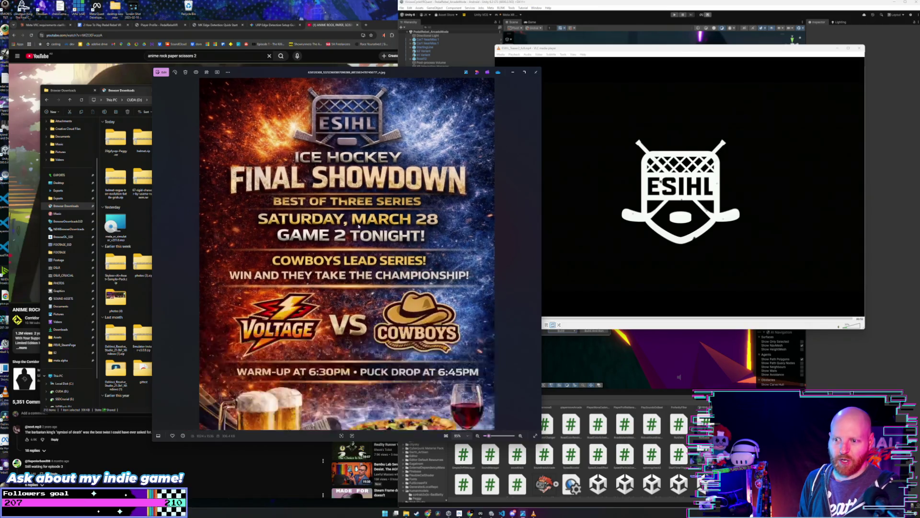
pyautogui.scroll(3, 349, 249)
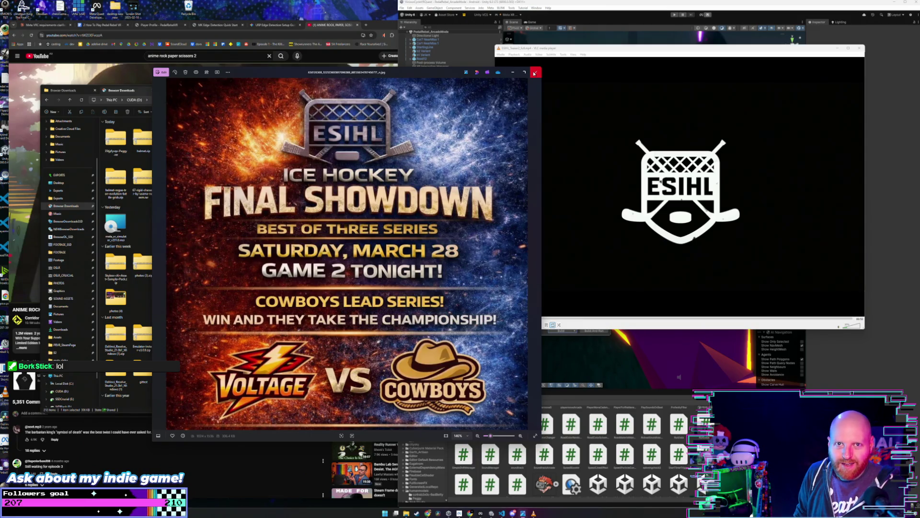
pyautogui.click(534, 73)
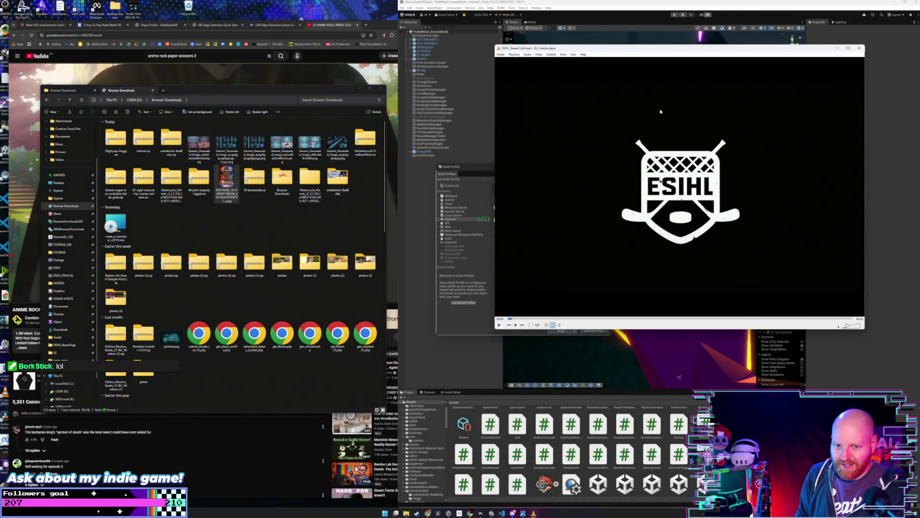
# Close the VLC player and File Explorer, then close the YouTube tab in Chrome.
pyautogui.moveTo(611, 49)
pyautogui.mouseDown()
pyautogui.moveTo(455, 72)
pyautogui.moveTo(399, 66)
pyautogui.mouseUp()
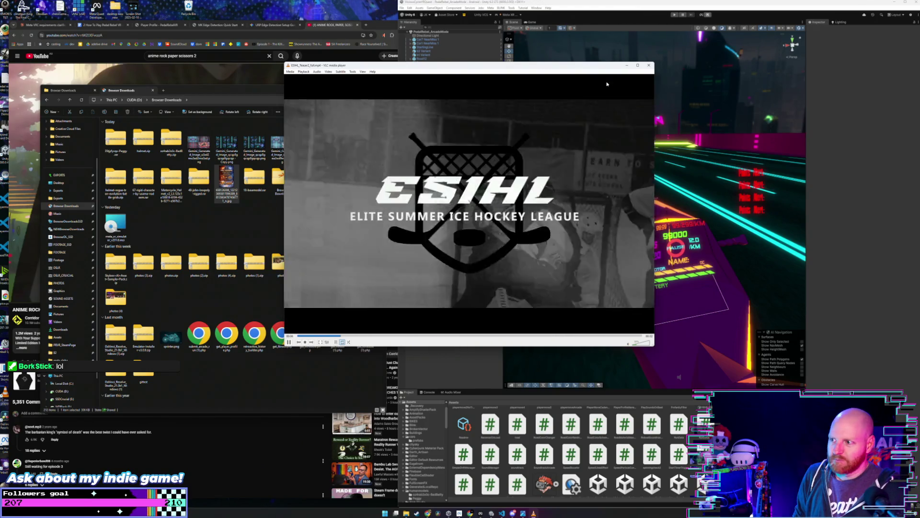
pyautogui.click(650, 65)
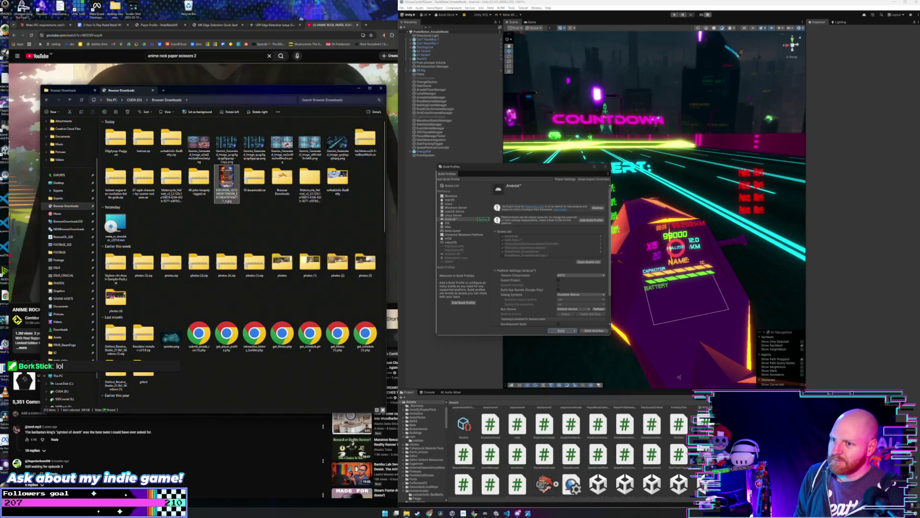
pyautogui.click(378, 210)
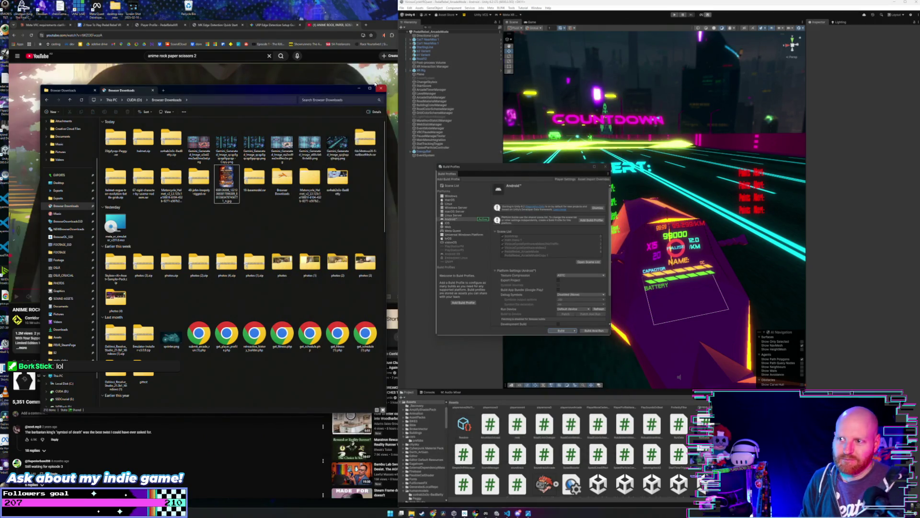
pyautogui.click(381, 88)
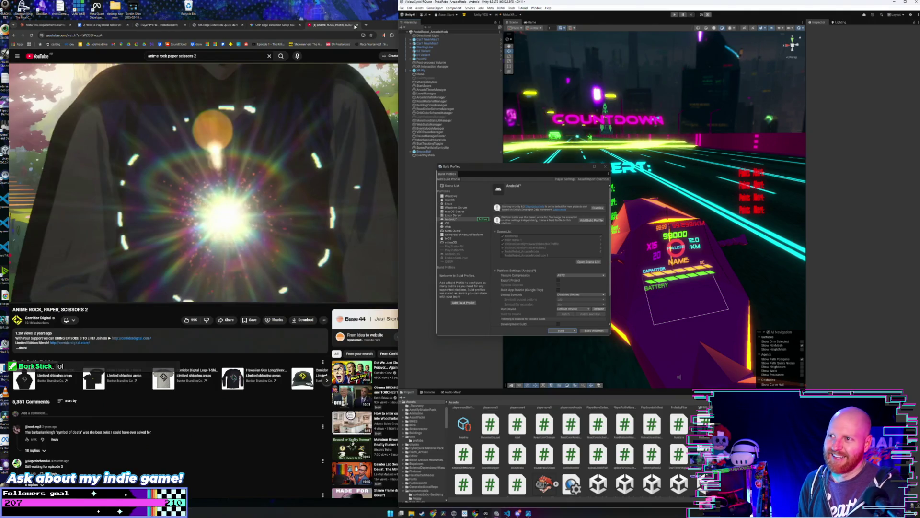
pyautogui.click(301, 24)
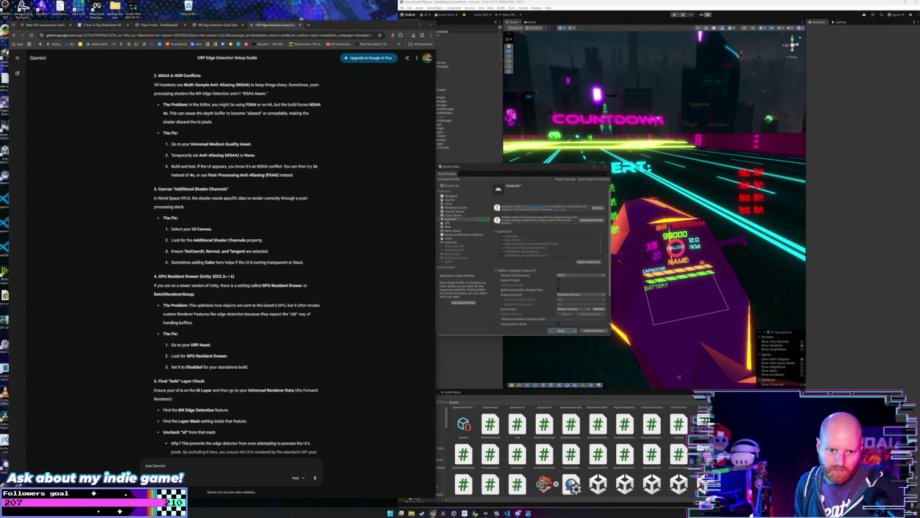
# Flip between the Claude and Gemini tabs, ending on the Claude RecenterOnLoad.cs chat.
pyautogui.click(30, 254)
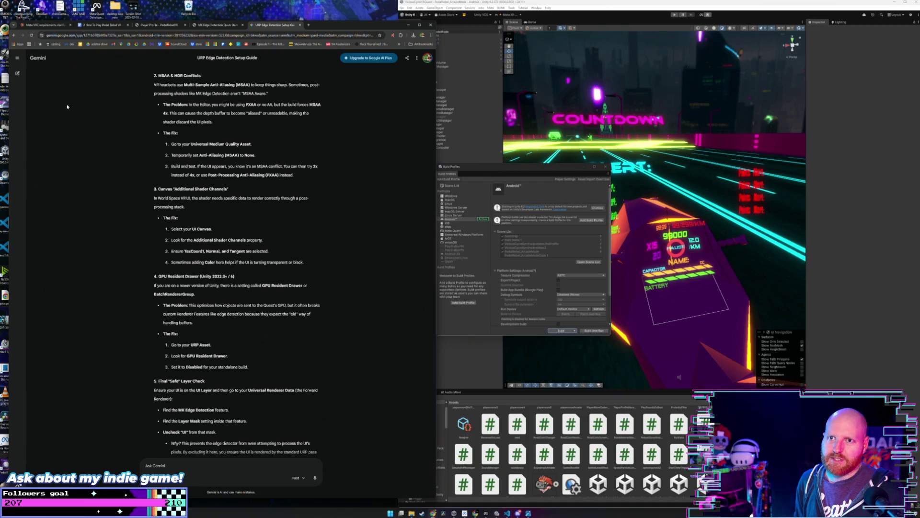
pyautogui.hotkey('ctrl', '1')
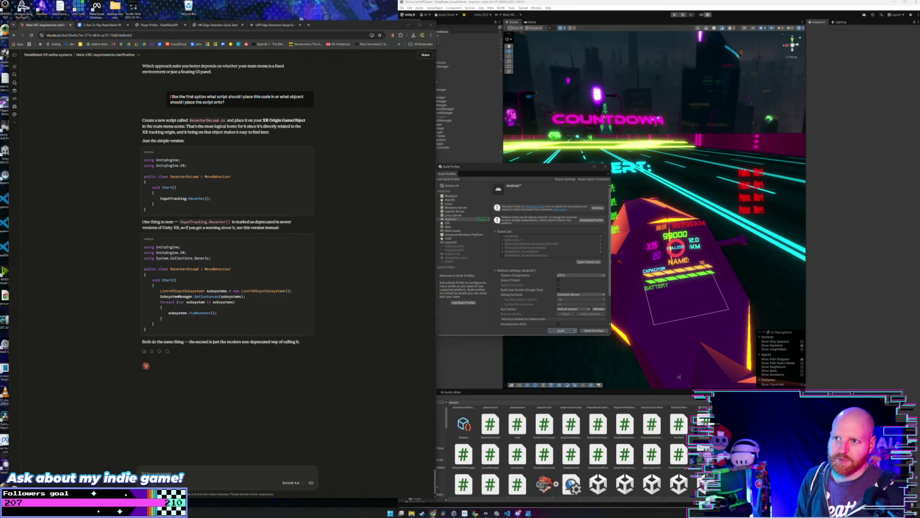
pyautogui.hotkey('ctrl', '5')
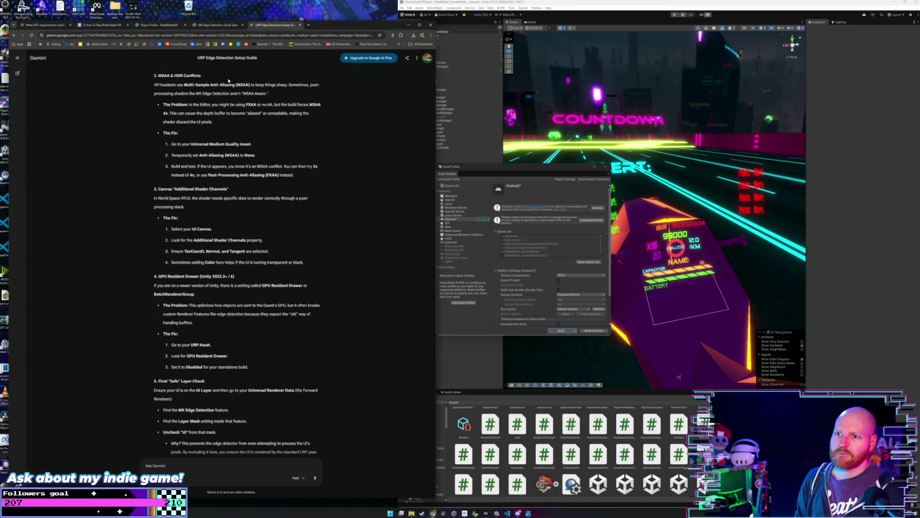
pyautogui.click(46, 25)
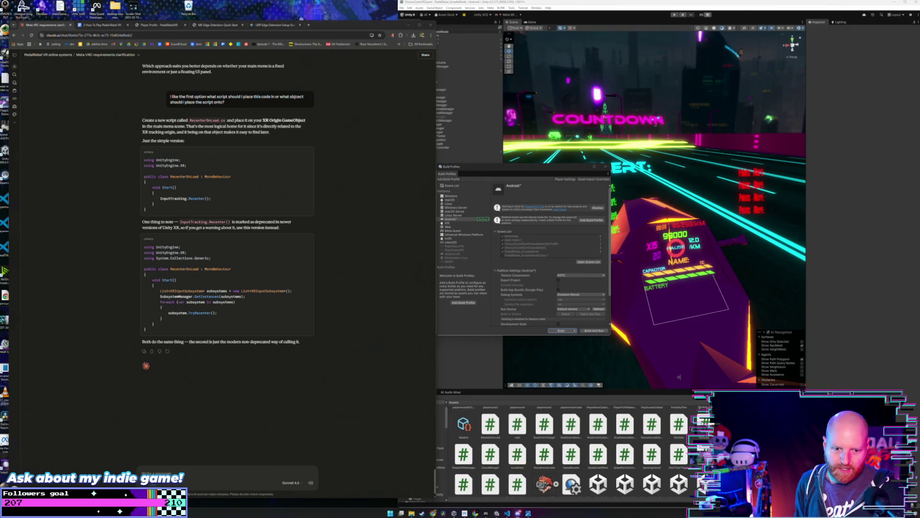
pyautogui.click(99, 286)
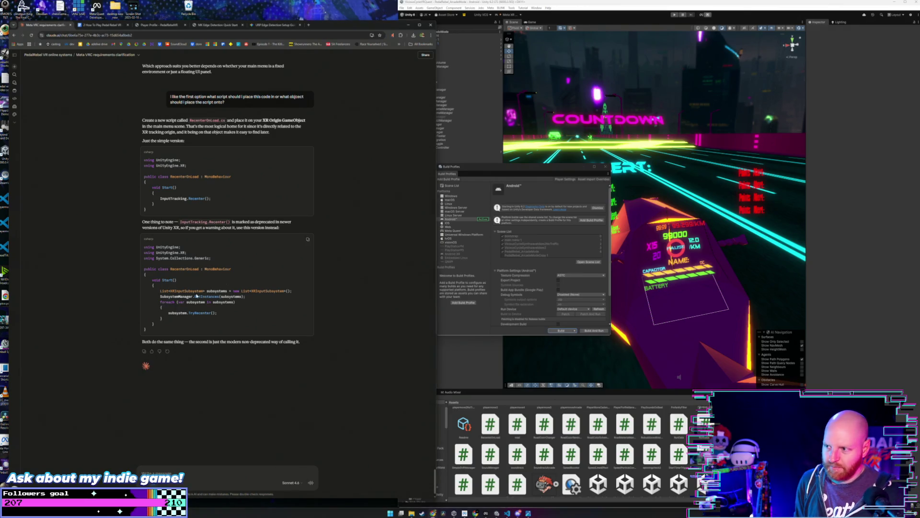
pyautogui.moveTo(508, 174); pyautogui.dragTo(527, 174)
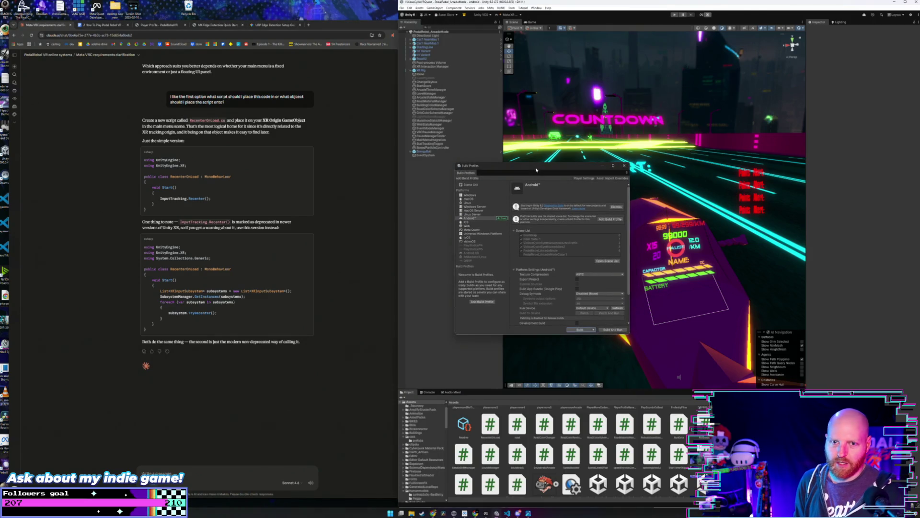
pyautogui.click(354, 191)
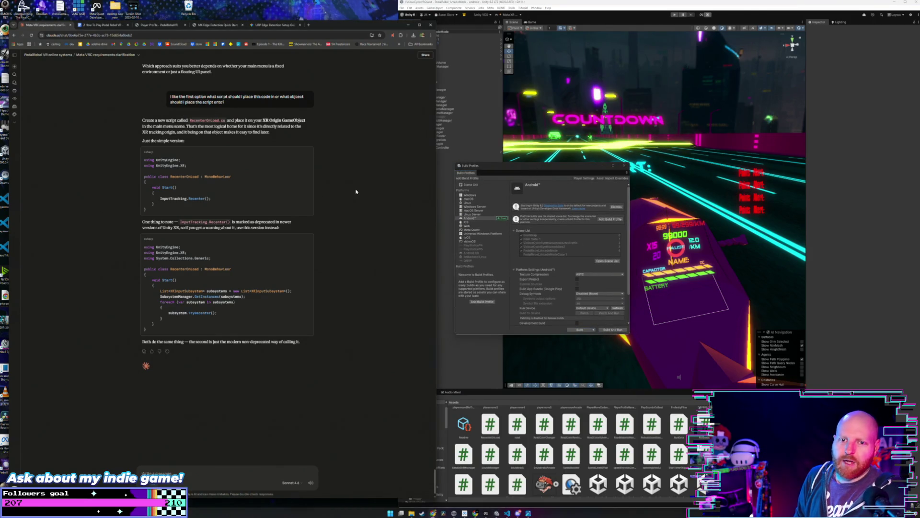
pyautogui.moveTo(436, 176); pyautogui.dragTo(398, 180)
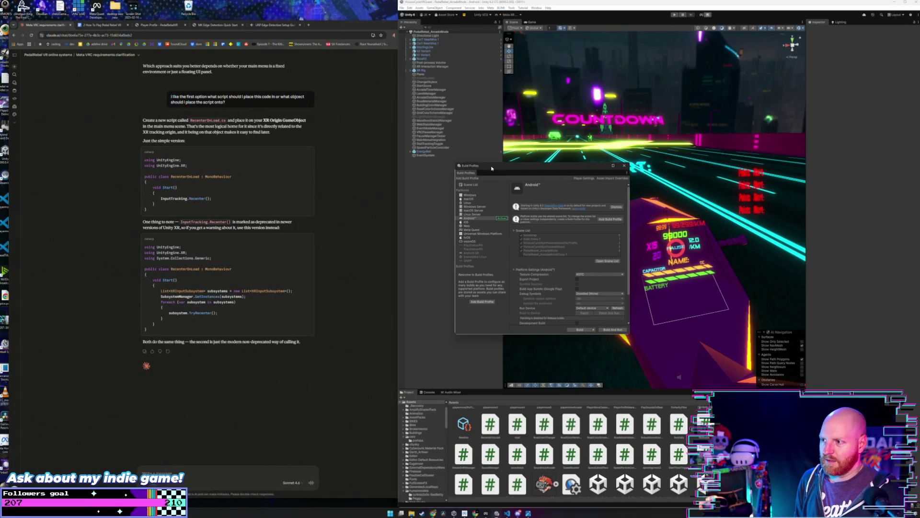
pyautogui.click(381, 185)
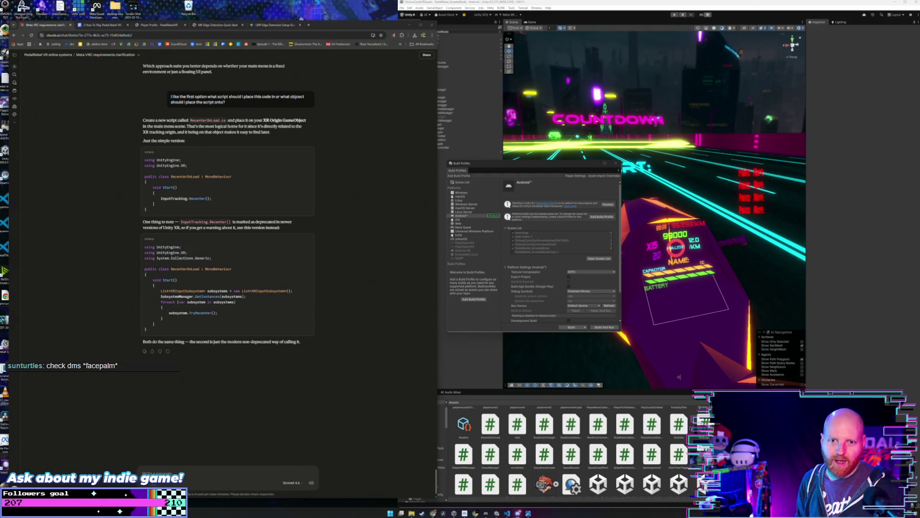
pyautogui.click(45, 321)
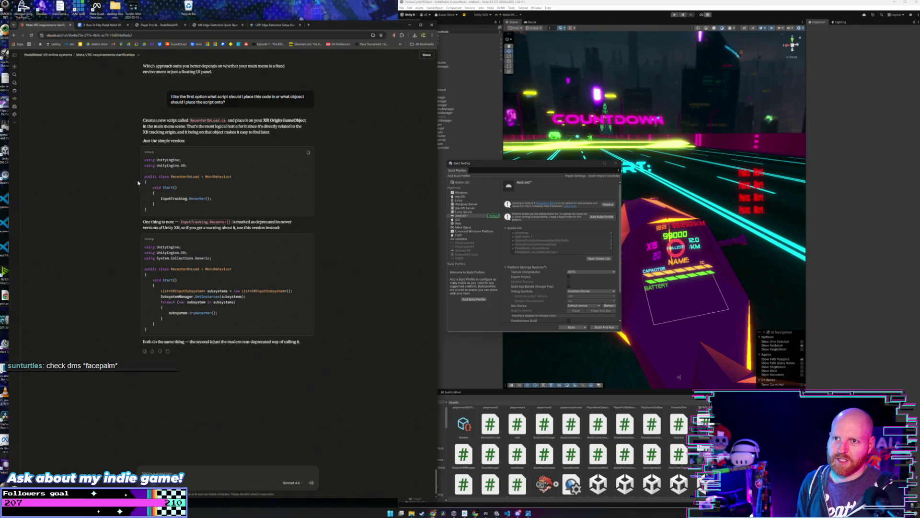
pyautogui.click(284, 26)
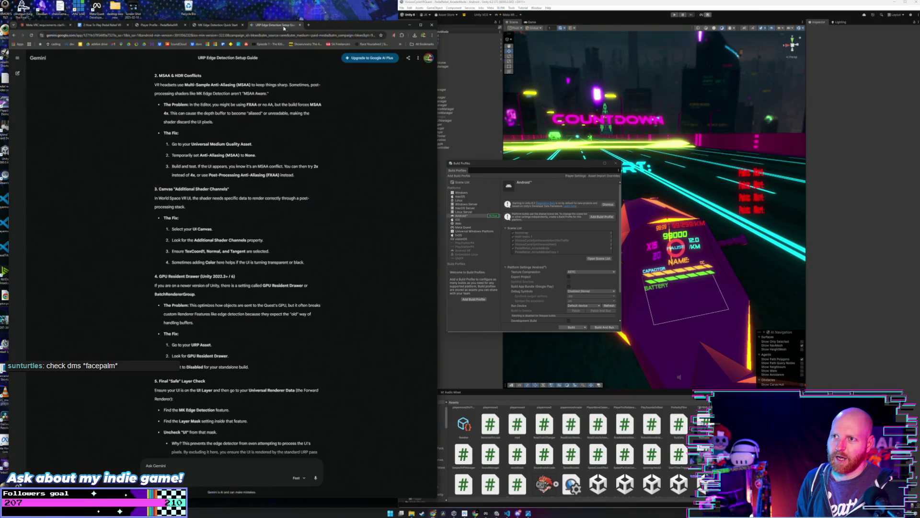
pyautogui.click(103, 25)
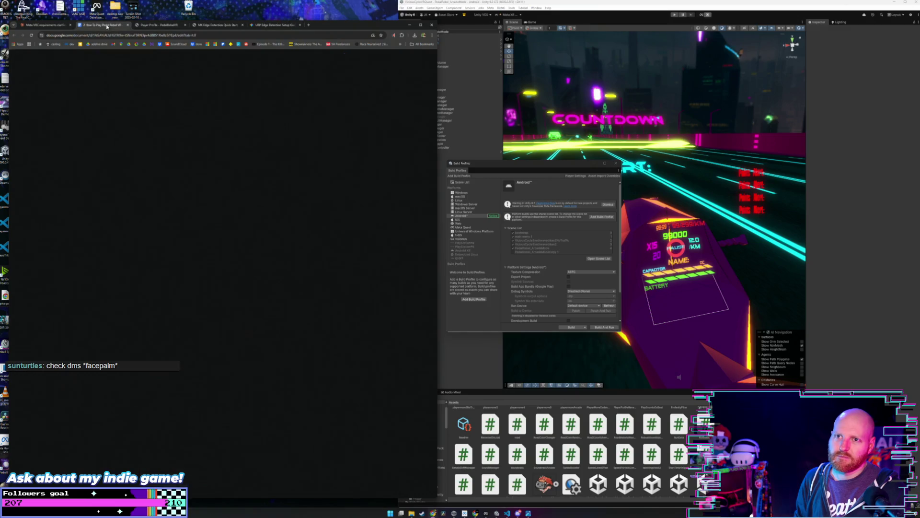
pyautogui.click(56, 28)
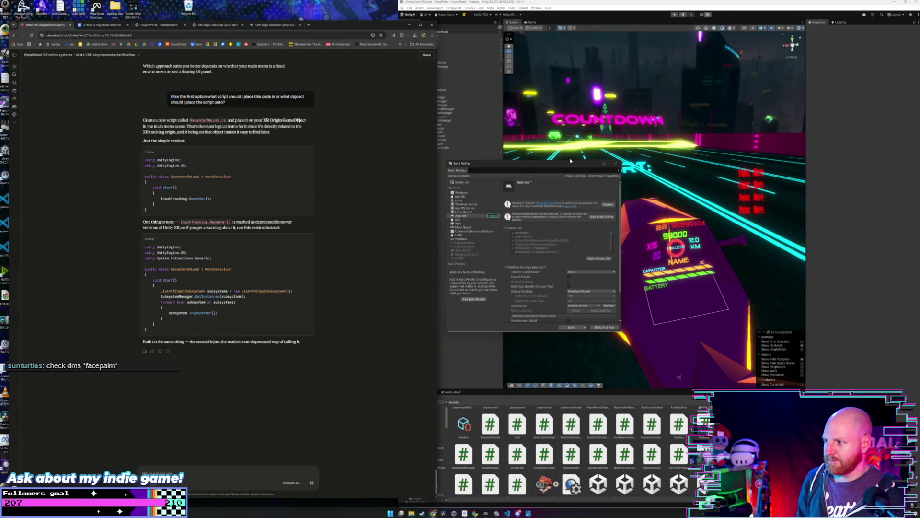
pyautogui.click(616, 163)
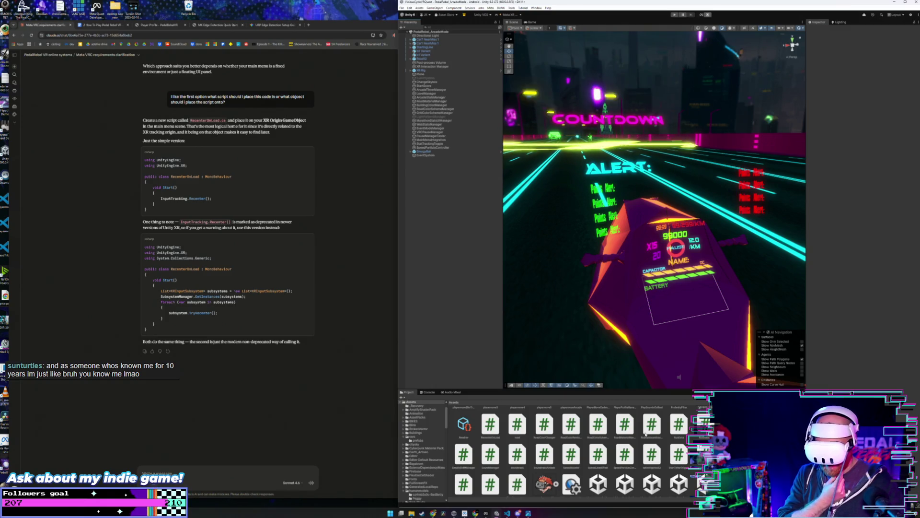
# Run the game in Play mode to test it in the headset, then stop it.
pyautogui.click(671, 15)
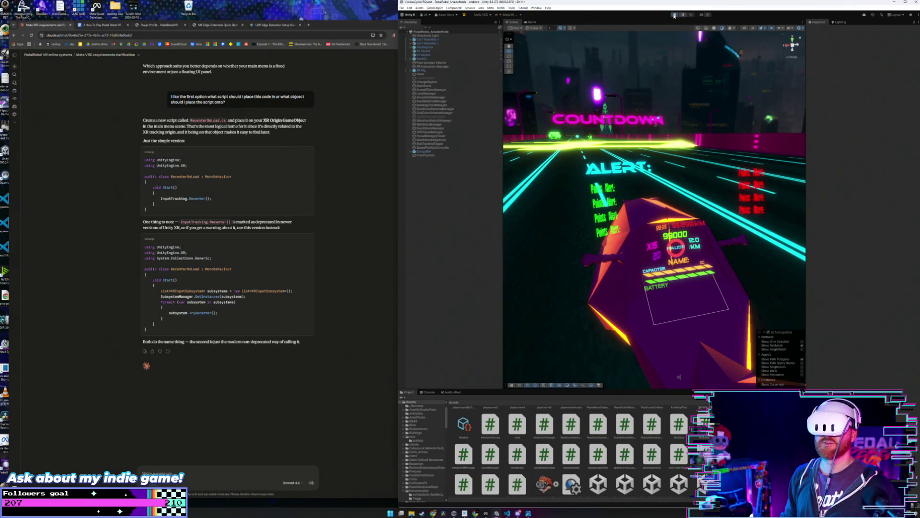
pyautogui.click(674, 16)
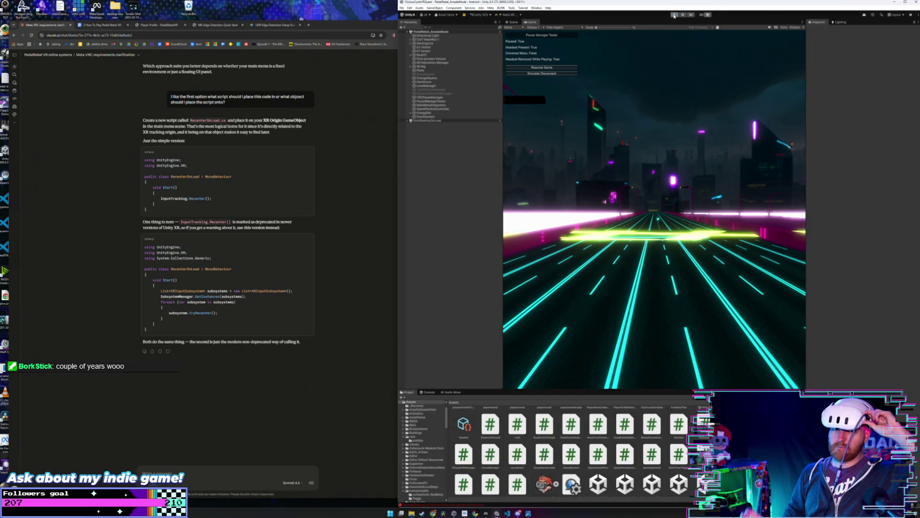
pyautogui.click(674, 16)
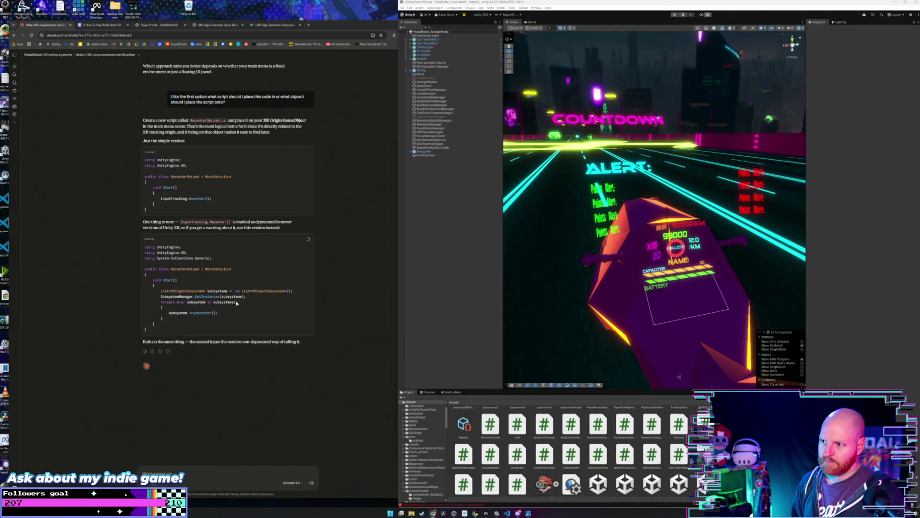
# Inspect the Post-process Volume, its profile, ForwardRenderer and the High Quality URP asset's MSAA options.
pyautogui.click(440, 237)
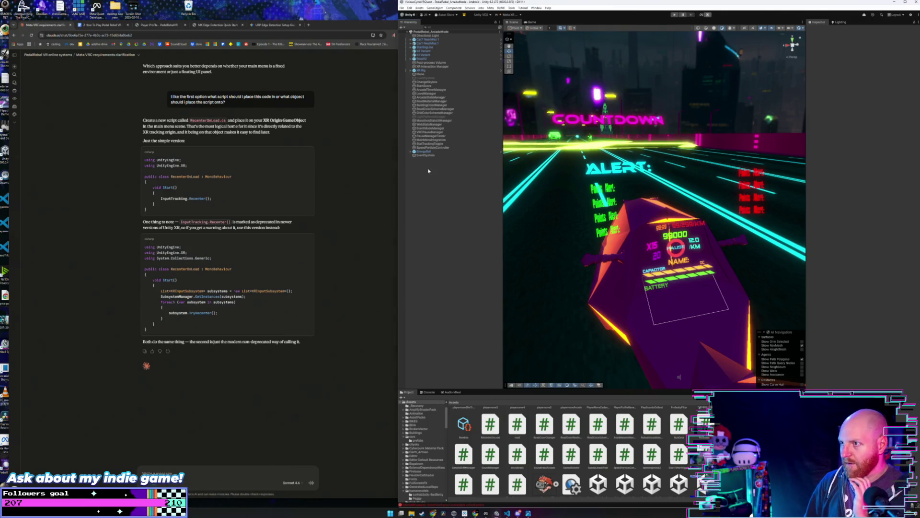
pyautogui.click(438, 62)
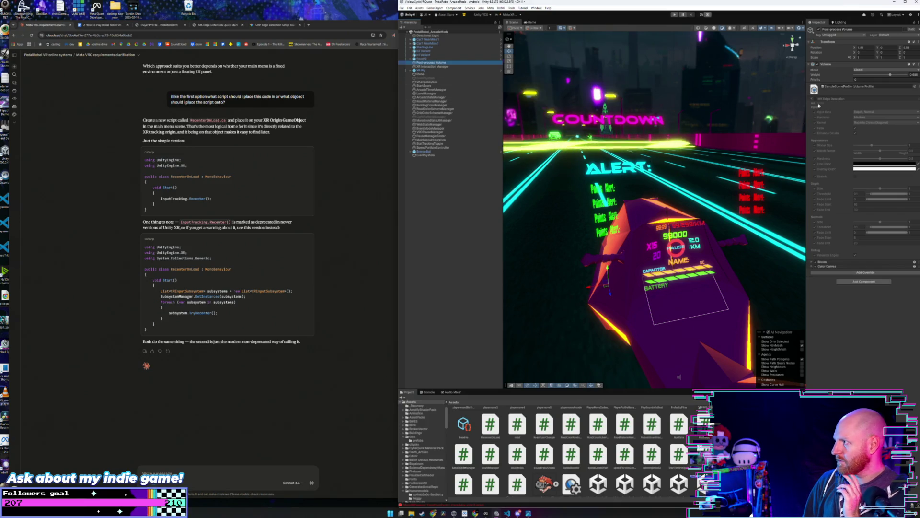
pyautogui.click(834, 89)
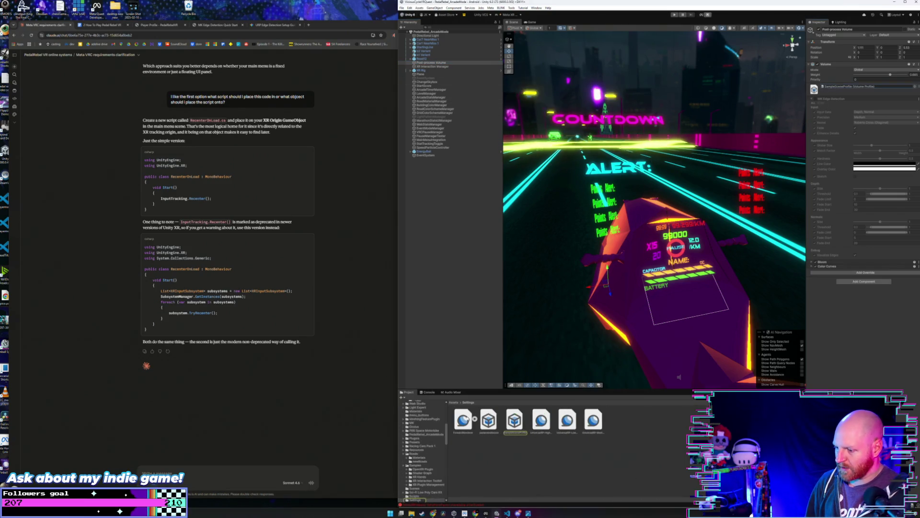
pyautogui.click(464, 422)
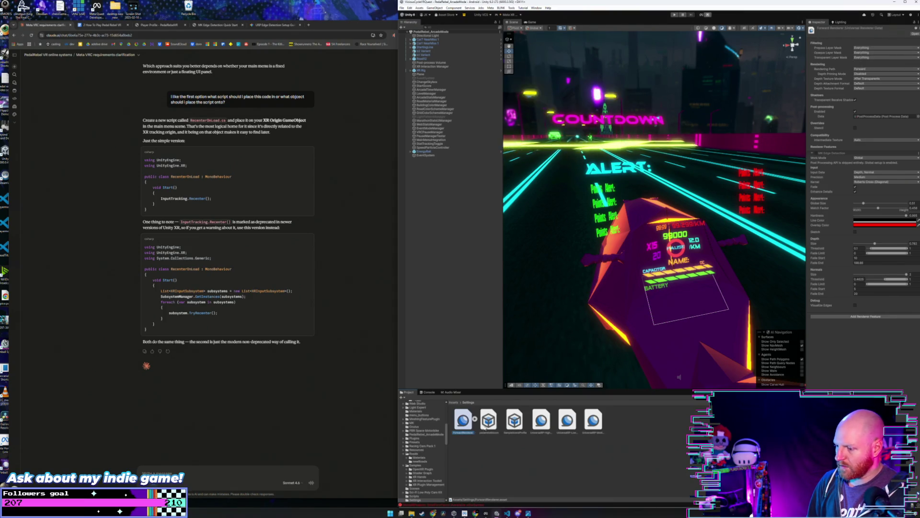
pyautogui.click(515, 421)
pyautogui.click(541, 421)
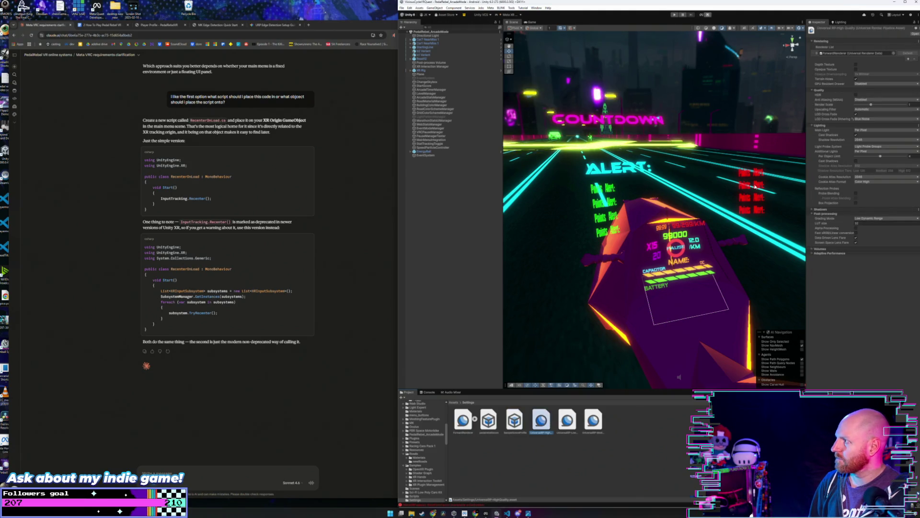
pyautogui.click(873, 100)
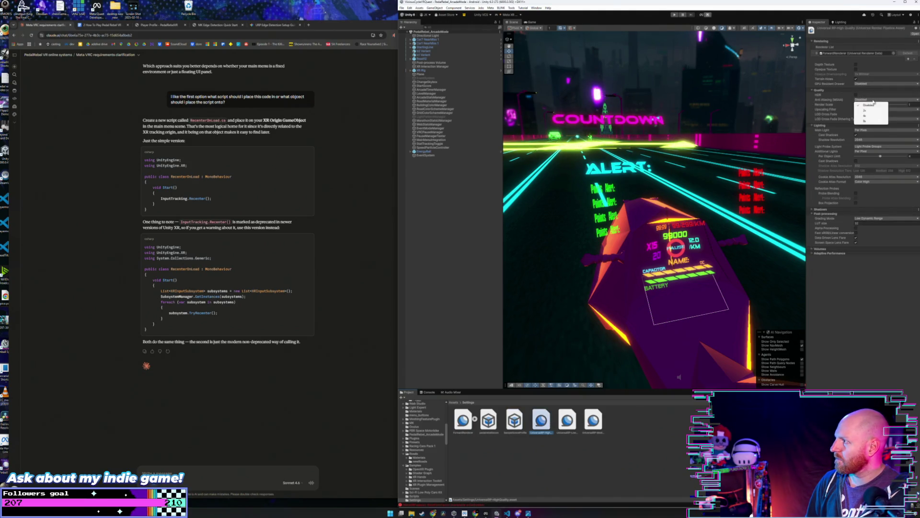
# Set Anti Aliasing (MSAA) to 4x on UniversalRP-LowQuality.
pyautogui.click(874, 117)
pyautogui.click(568, 420)
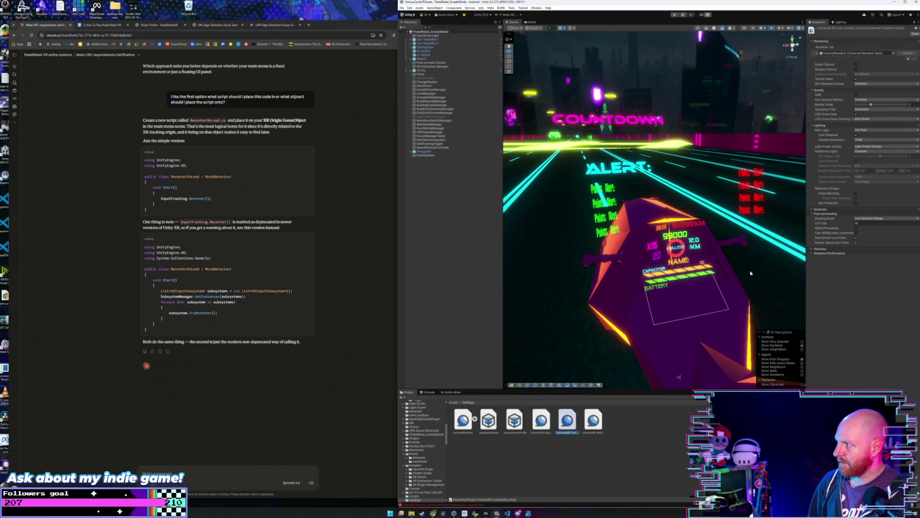
pyautogui.click(875, 100)
pyautogui.click(875, 117)
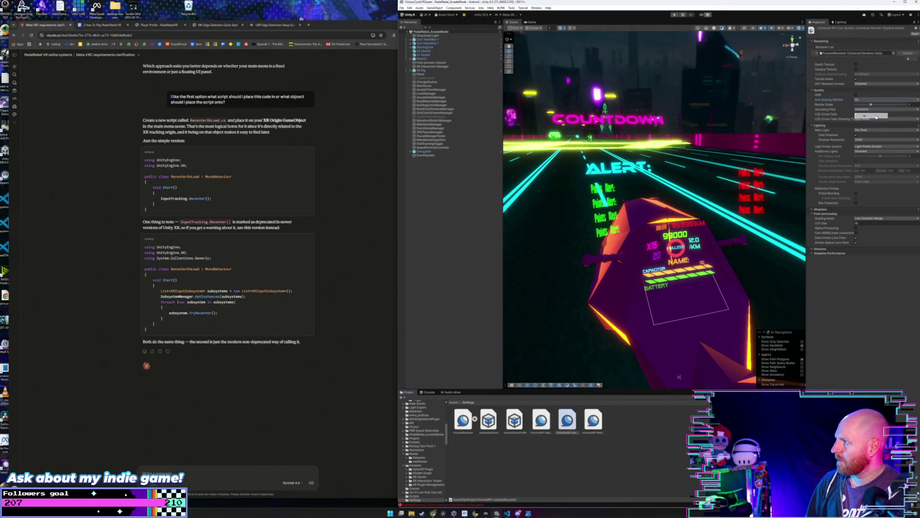
# Set Anti Aliasing (MSAA) to 4x on UniversalRP-MediumQuality, leaving GPU Resident Drawer Disabled.
pyautogui.click(593, 420)
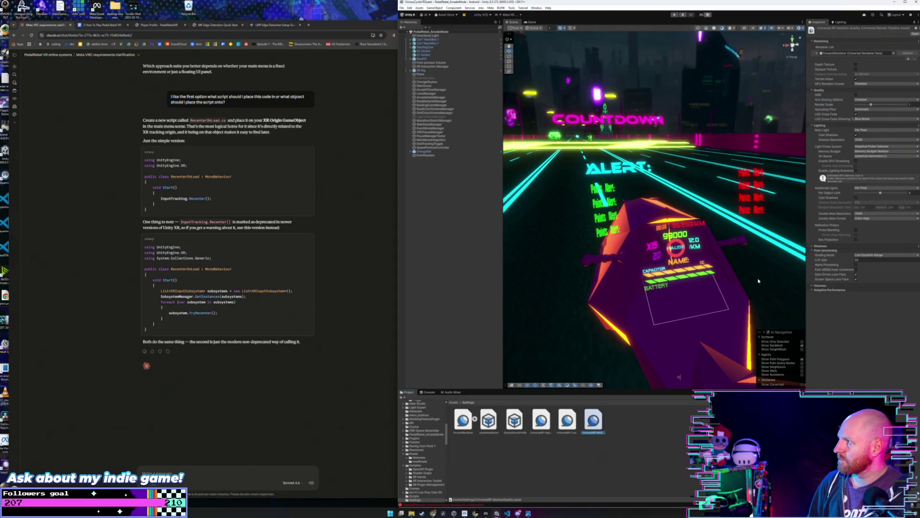
pyautogui.click(870, 84)
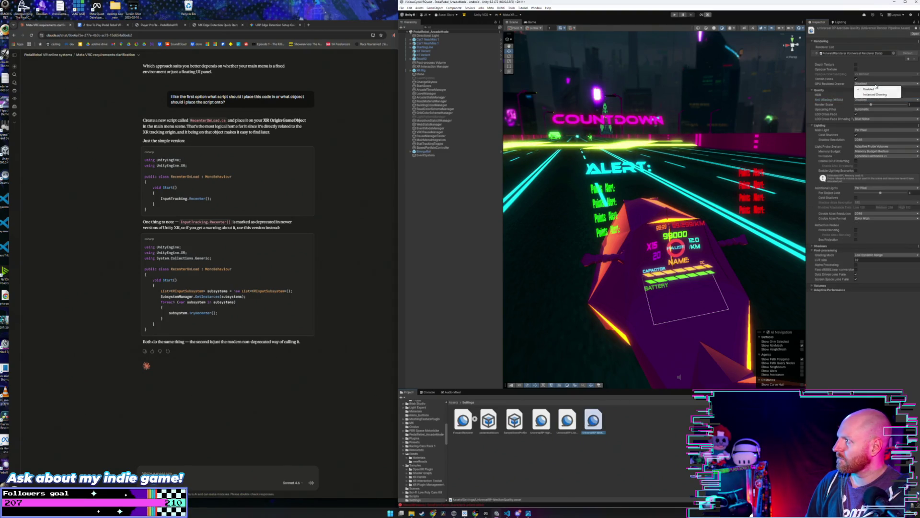
pyautogui.click(846, 91)
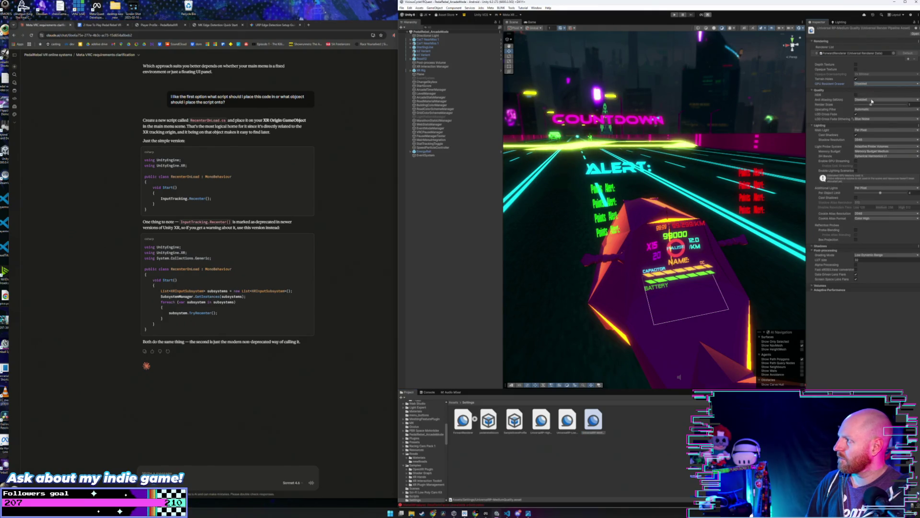
pyautogui.click(871, 100)
pyautogui.click(871, 115)
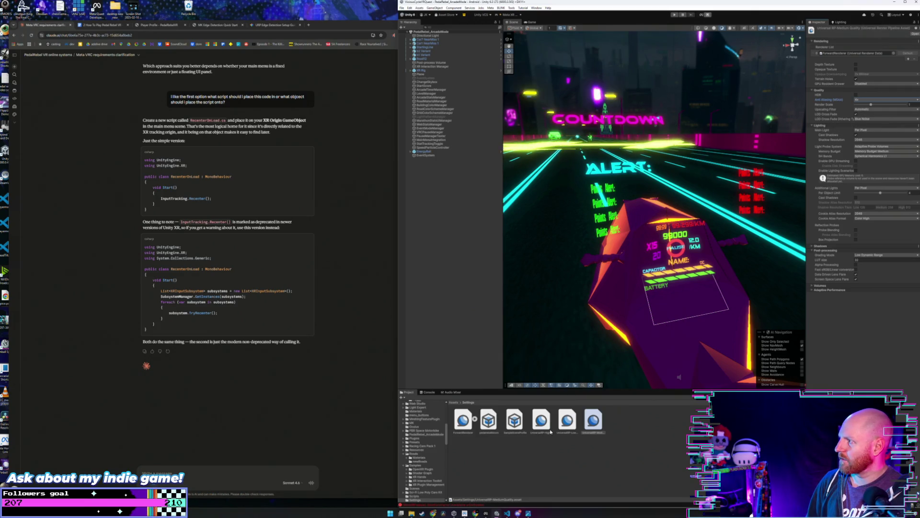
pyautogui.click(402, 8)
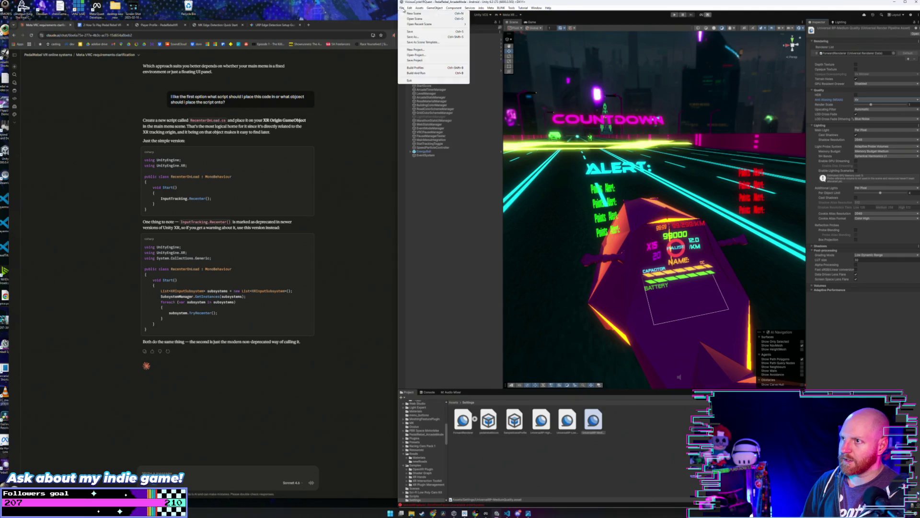
pyautogui.press('Escape')
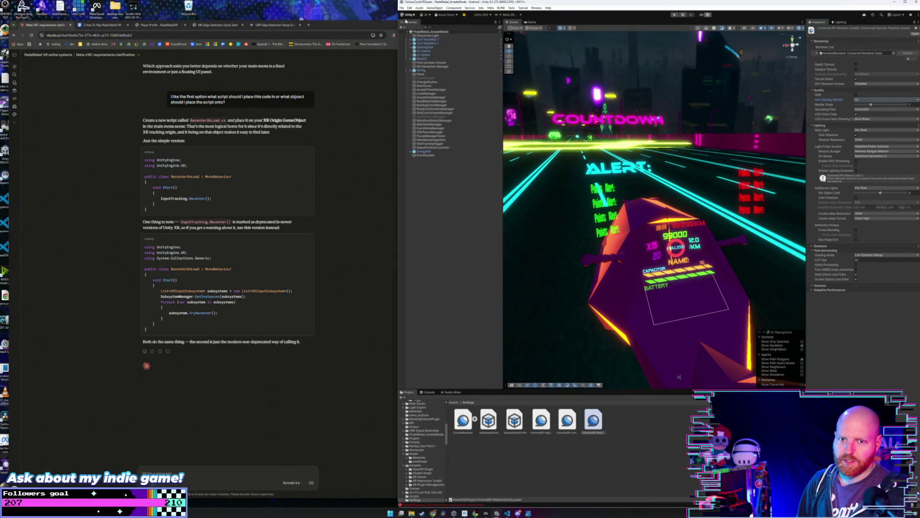
pyautogui.click(402, 9)
pyautogui.click(309, 222)
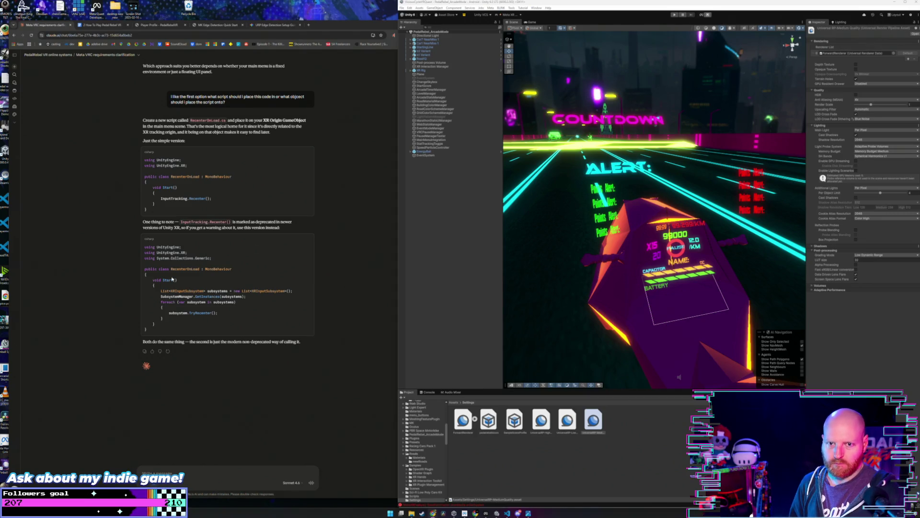
pyautogui.click(456, 189)
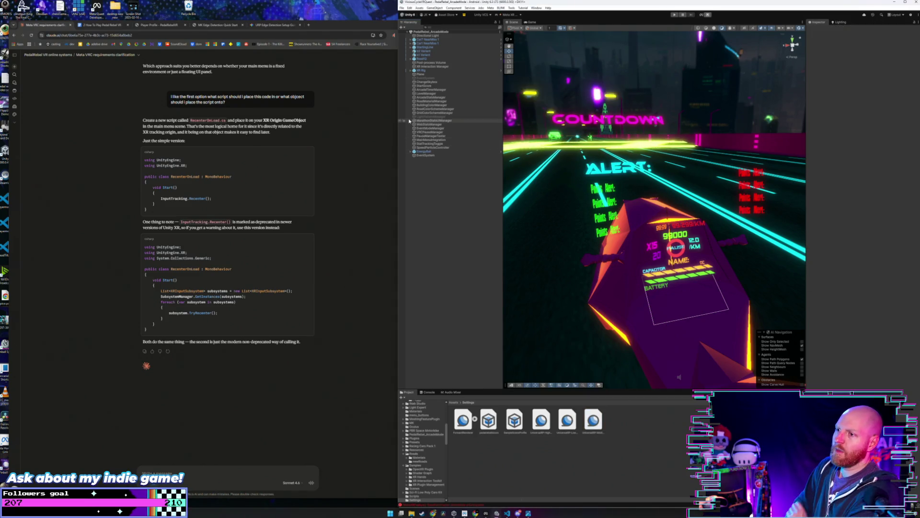
# Select VRCPauseManager and open the input action picker for Right Menu Button Action.
pyautogui.click(439, 121)
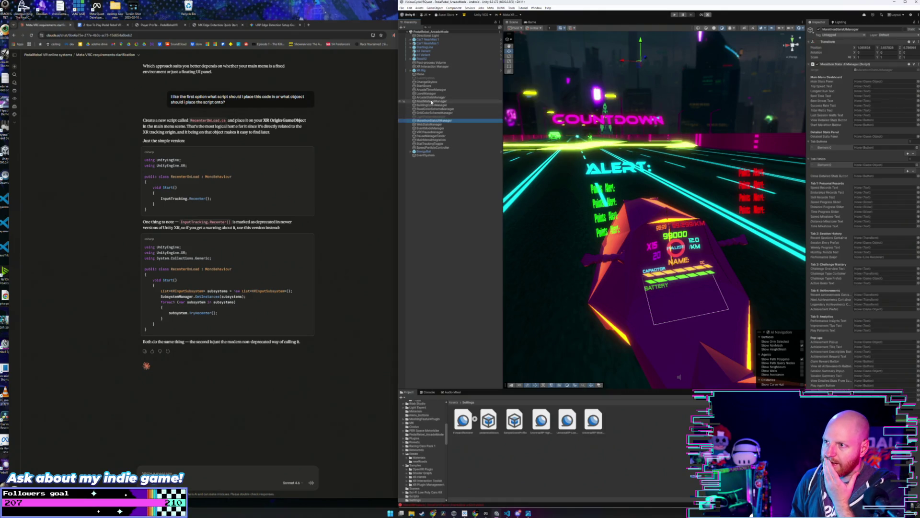
pyautogui.click(431, 132)
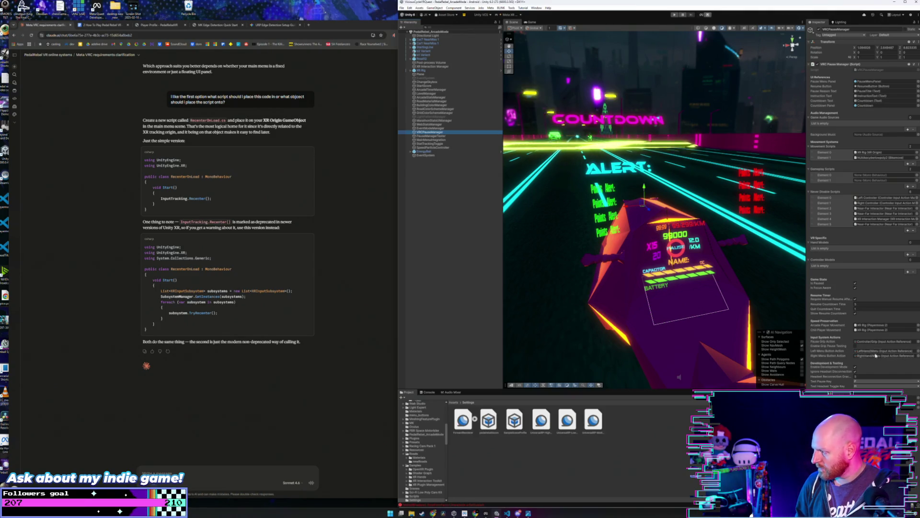
pyautogui.click(876, 357)
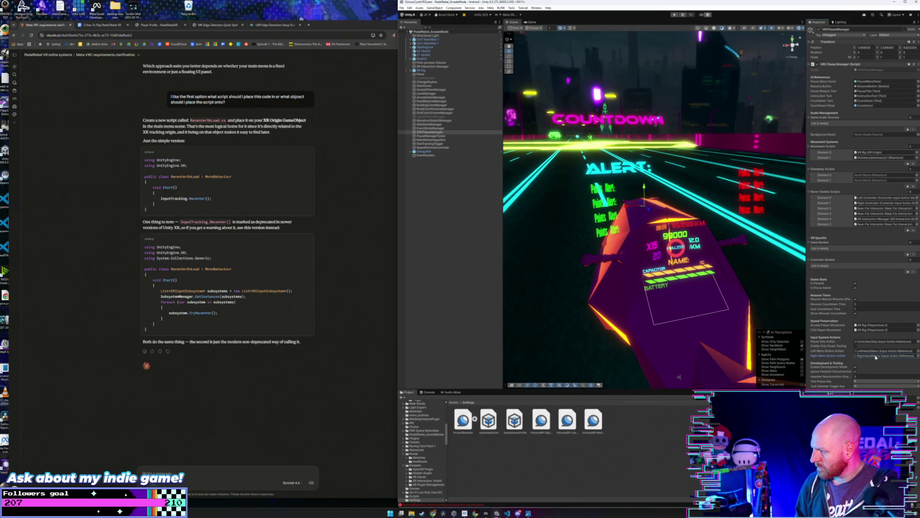
pyautogui.click(917, 356)
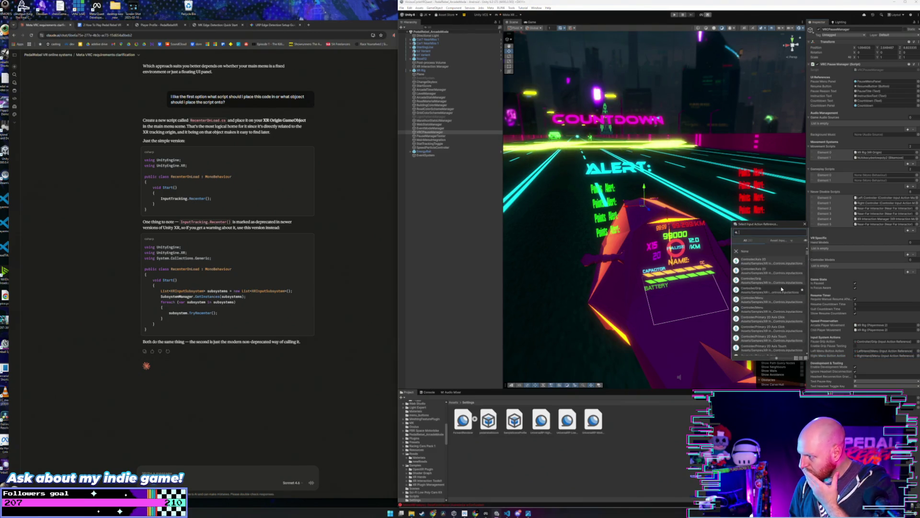
# Scroll through the Select Input Action Reference list, then dismiss the chooser.
pyautogui.scroll(-1, 797, 286)
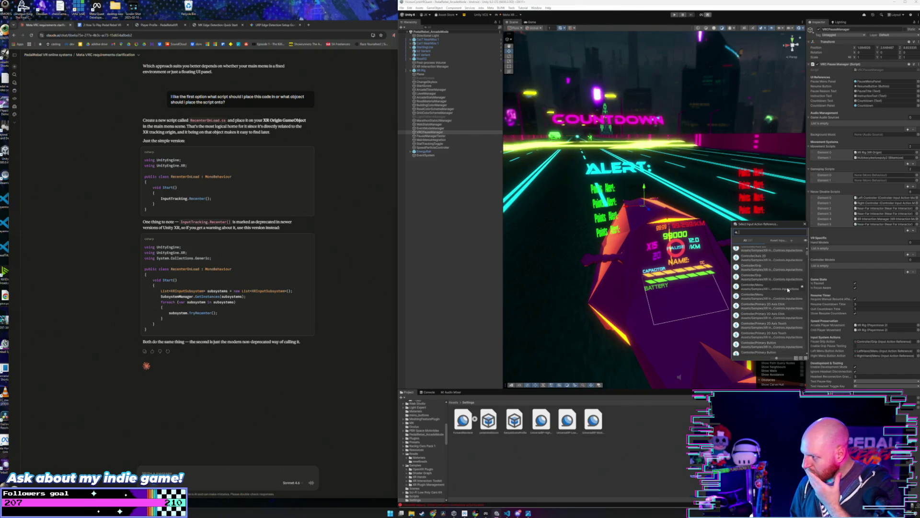
pyautogui.scroll(-1, 791, 306)
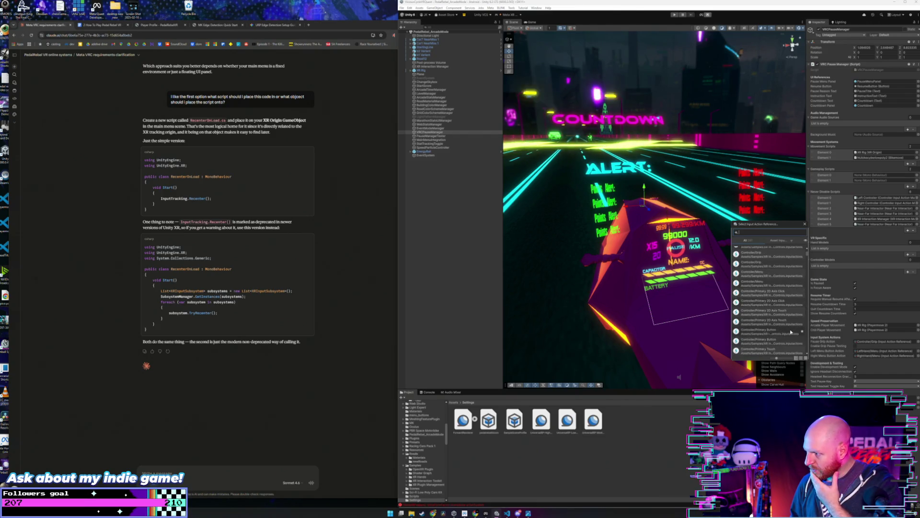
pyautogui.scroll(-2, 796, 326)
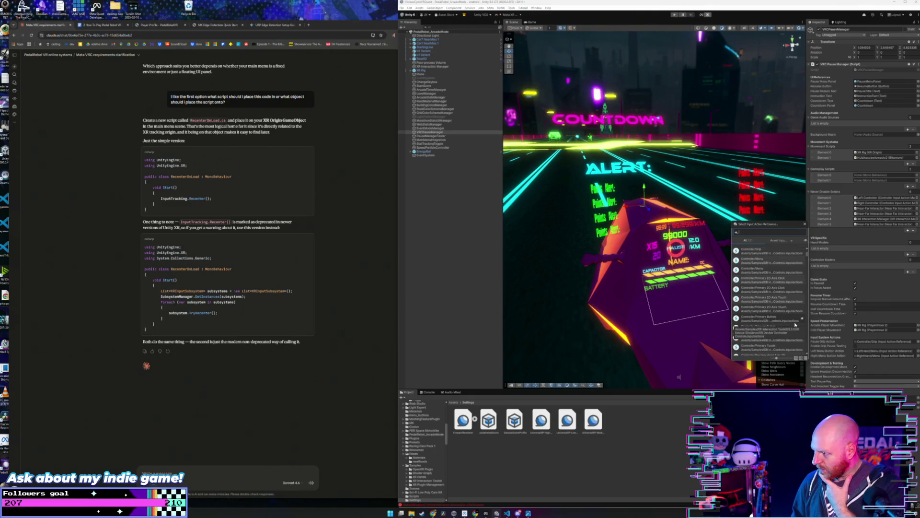
pyautogui.scroll(-3, 786, 333)
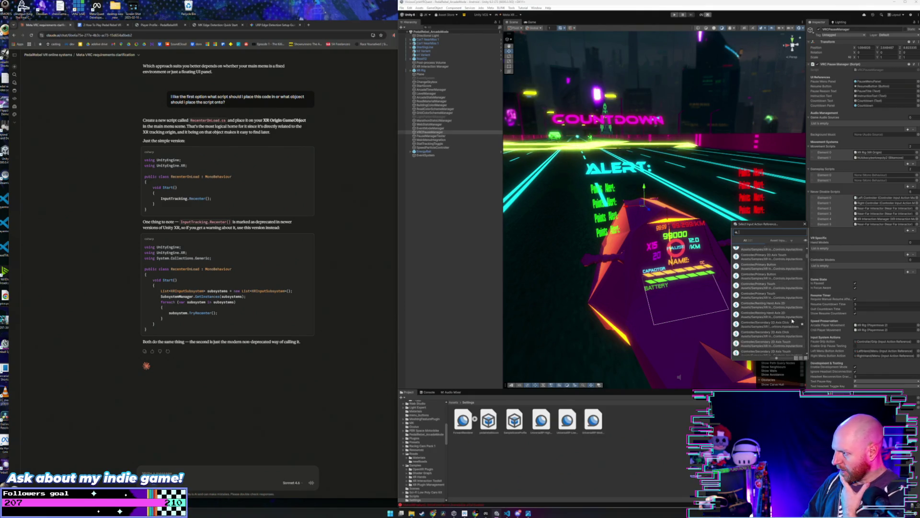
pyautogui.scroll(-5, 806, 257)
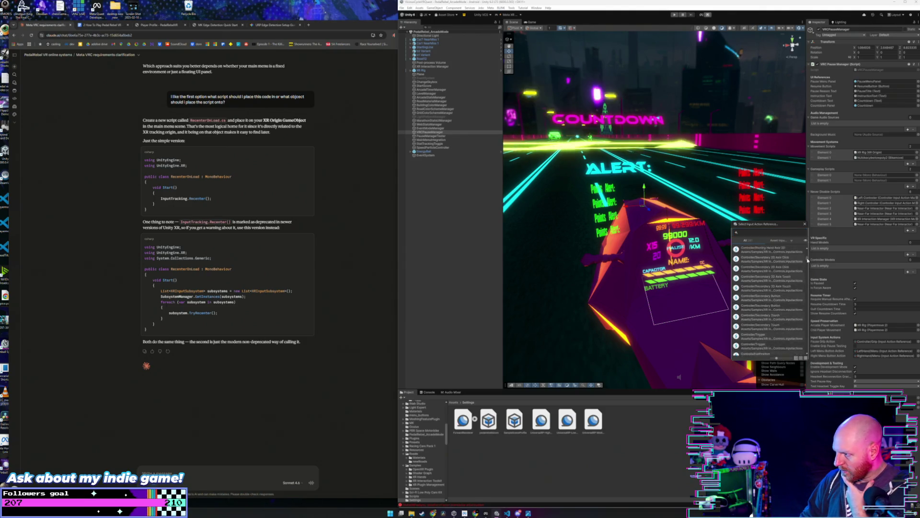
pyautogui.scroll(-10, 809, 261)
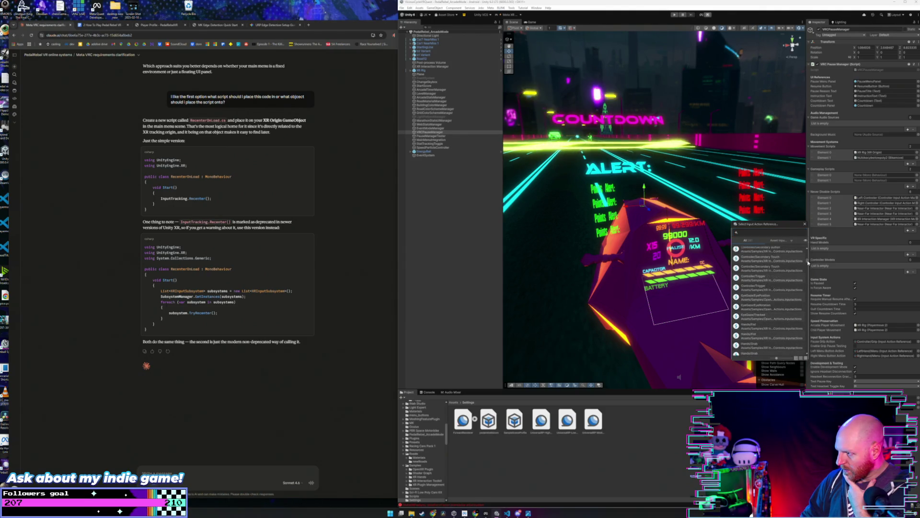
pyautogui.scroll(-4, 809, 266)
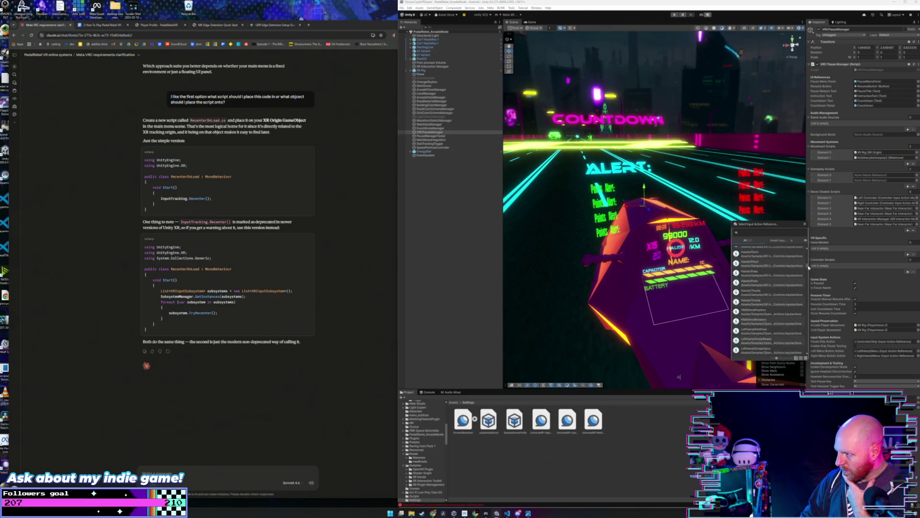
pyautogui.scroll(-2, 808, 267)
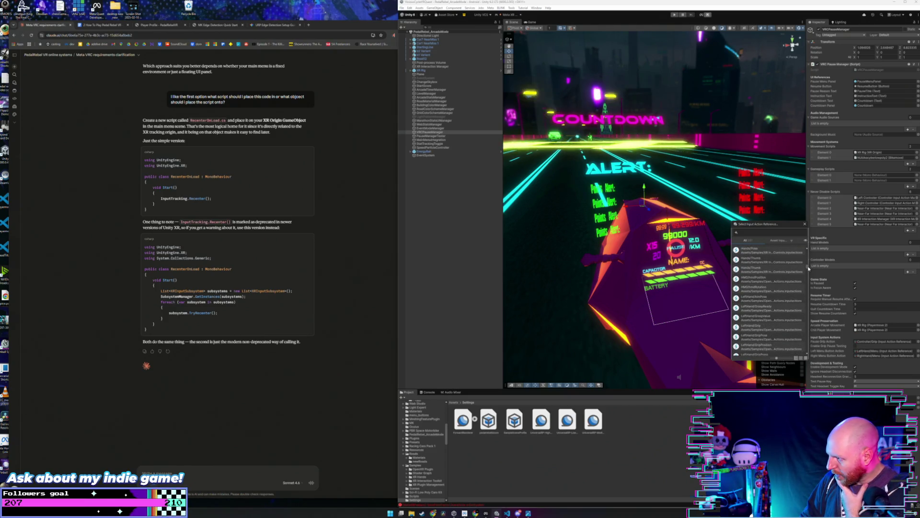
pyautogui.scroll(-3, 808, 268)
pyautogui.moveTo(808, 270); pyautogui.dragTo(807, 295)
pyautogui.press('Escape')
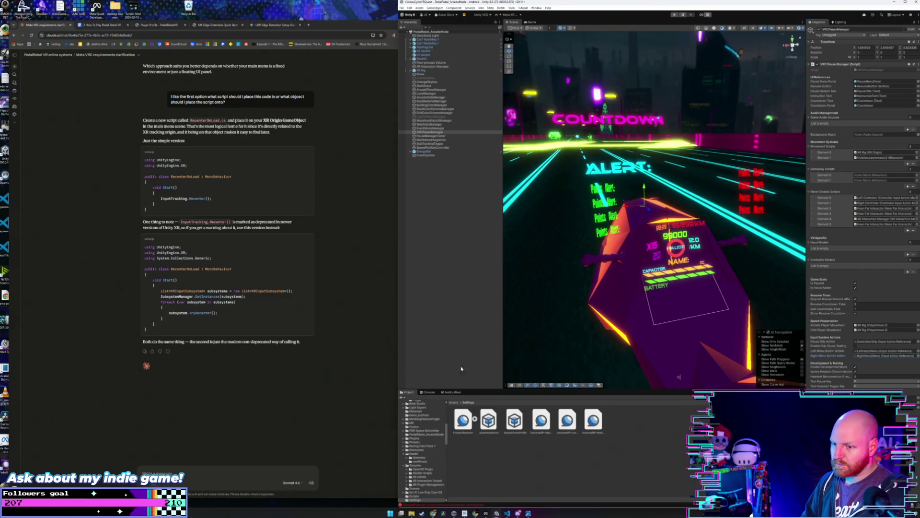
# Check the chat's script suggestion, then inspect EventSystem and the Console's logged errors.
pyautogui.click(226, 397)
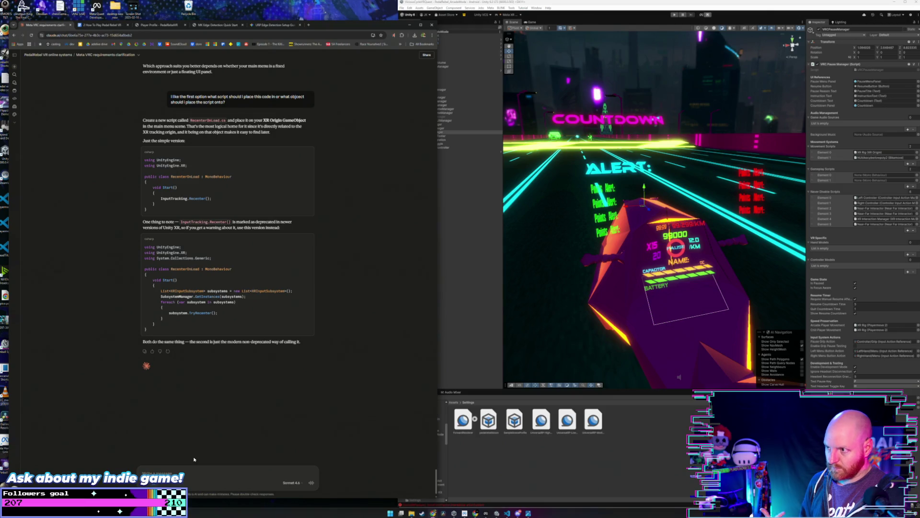
pyautogui.click(451, 233)
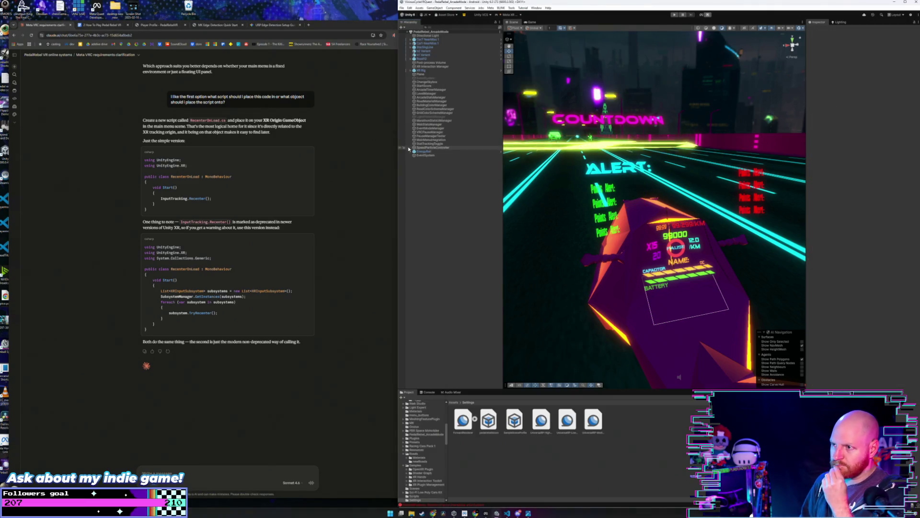
pyautogui.click(426, 156)
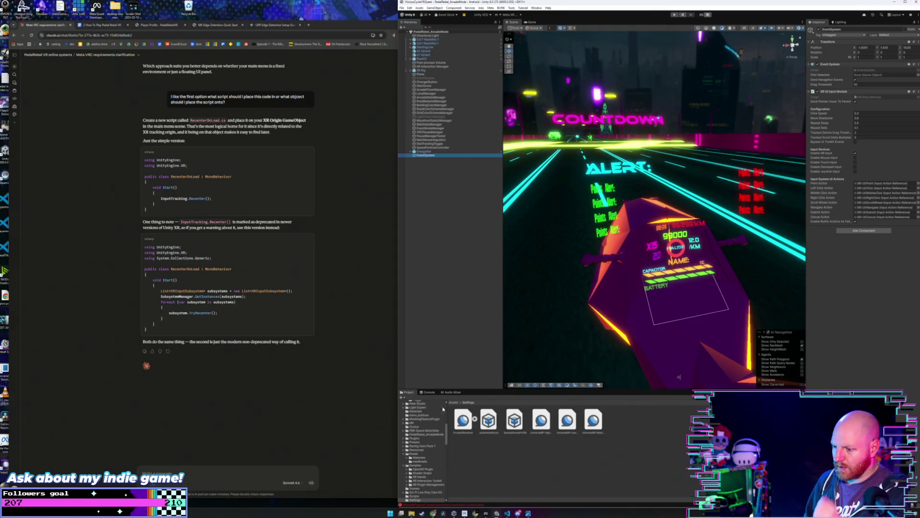
pyautogui.click(428, 392)
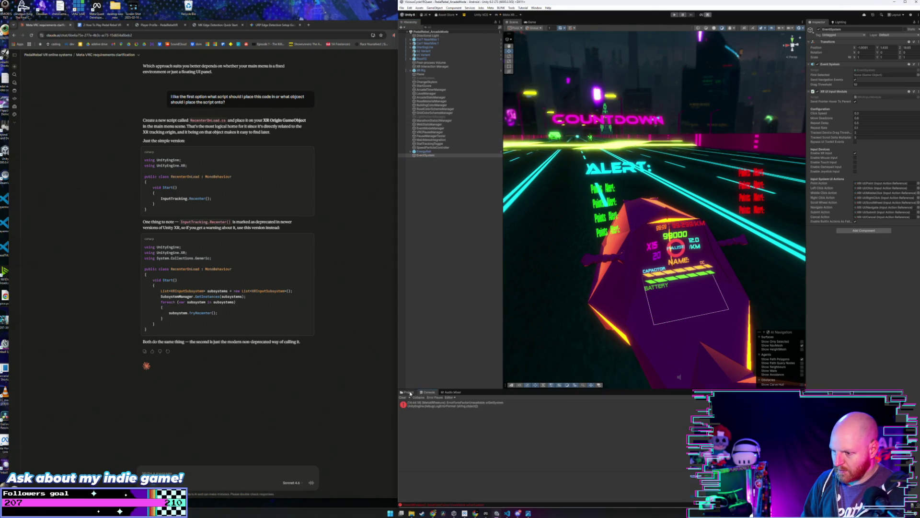
# Go up to the top-level Assets folder, scroll through it, and open the main menu 1 scene.
pyautogui.hotkey('ctrl', '5')
pyautogui.press('BackSpace')
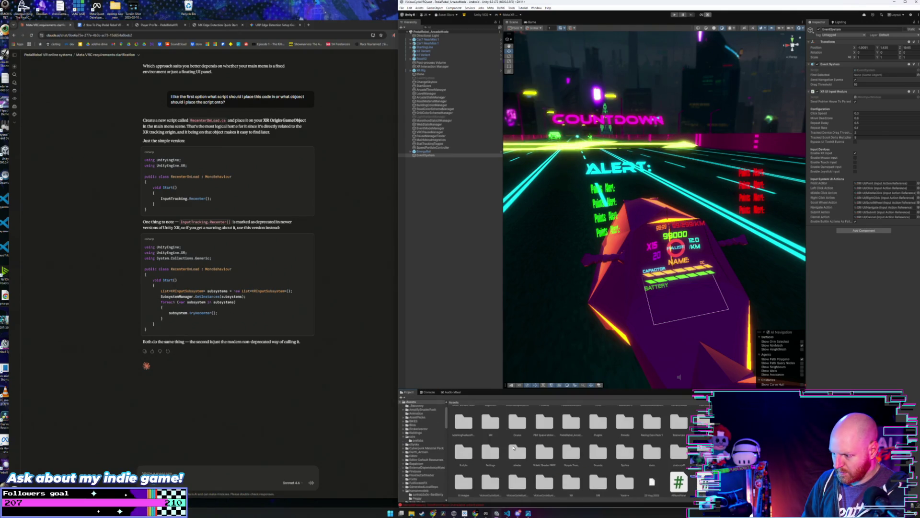
pyautogui.scroll(-2, 577, 463)
pyautogui.scroll(-2, 577, 463)
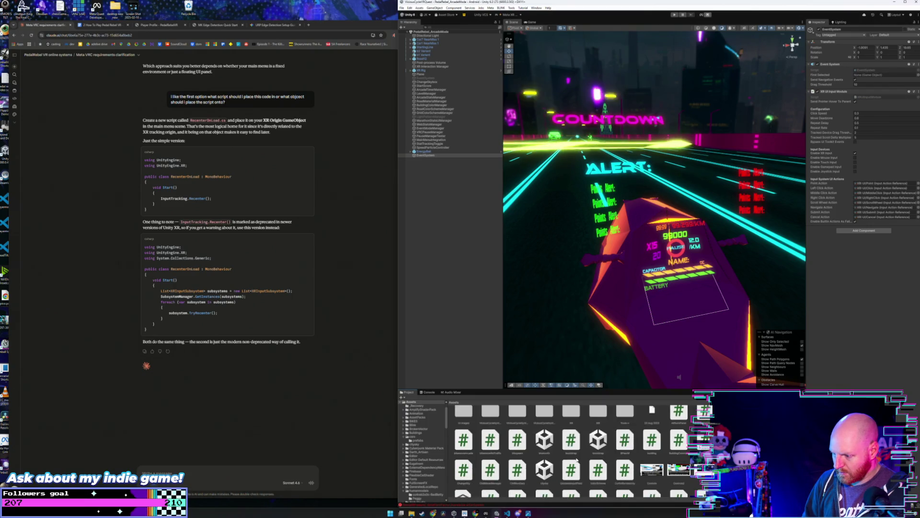
pyautogui.scroll(-2, 577, 460)
pyautogui.scroll(-4, 577, 460)
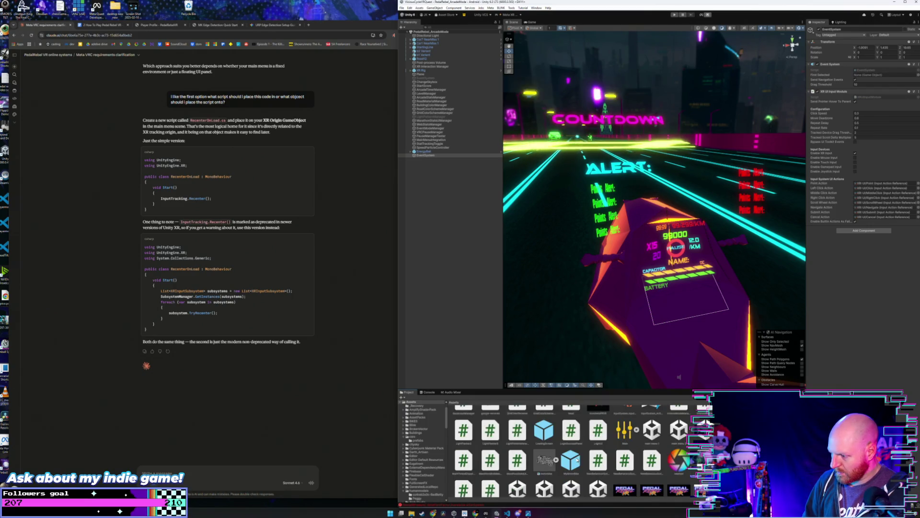
pyautogui.click(652, 430)
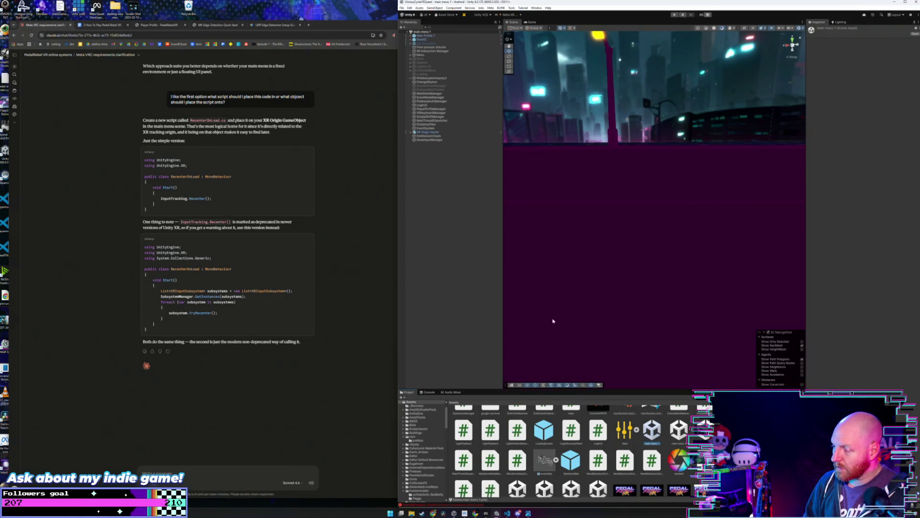
# Look around the city backdrop, select Menu, then select and frame the XR Origin Hands rig.
pyautogui.moveTo(599, 156); pyautogui.dragTo(538, 139)
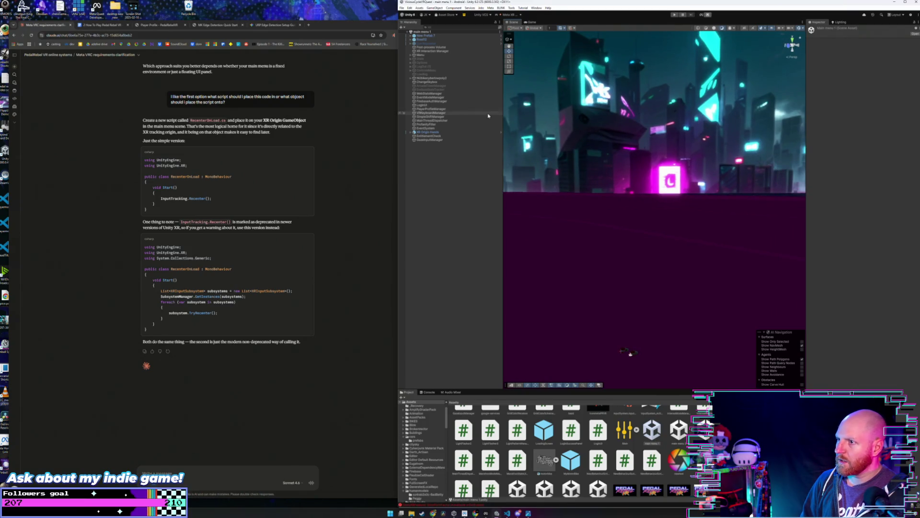
pyautogui.click(448, 55)
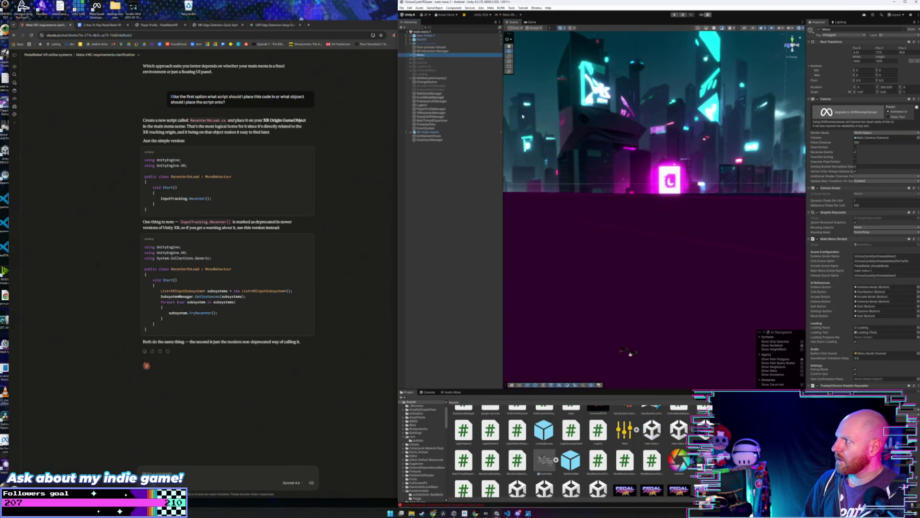
pyautogui.moveTo(622, 164); pyautogui.dragTo(620, 165)
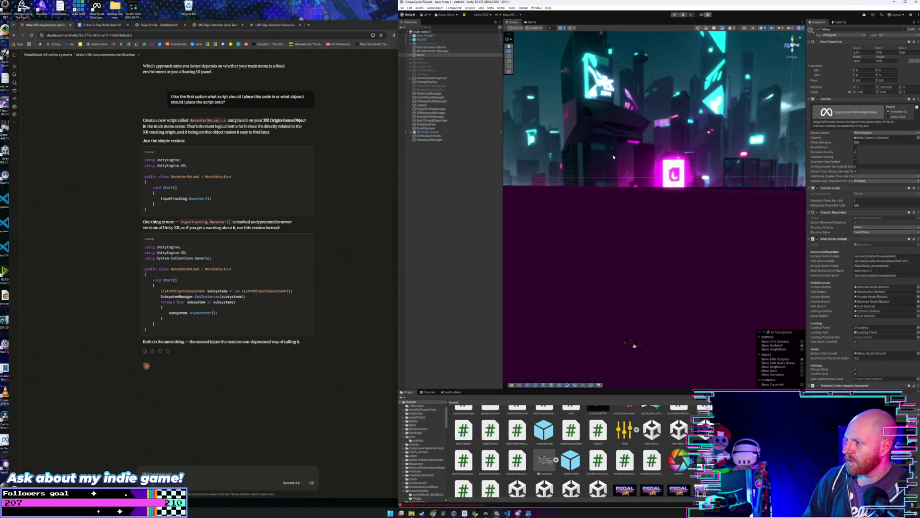
pyautogui.moveTo(625, 168); pyautogui.dragTo(624, 169)
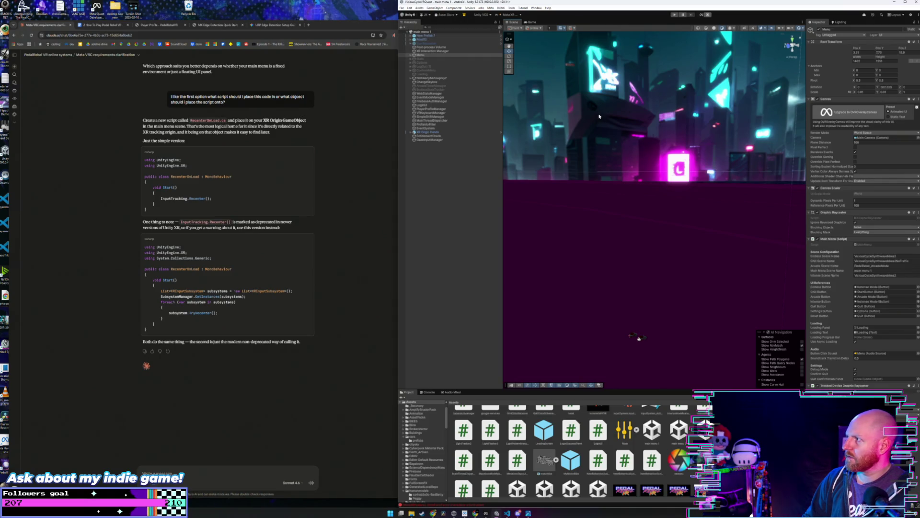
pyautogui.click(428, 132)
pyautogui.moveTo(640, 161); pyautogui.dragTo(635, 161)
pyautogui.press('f')
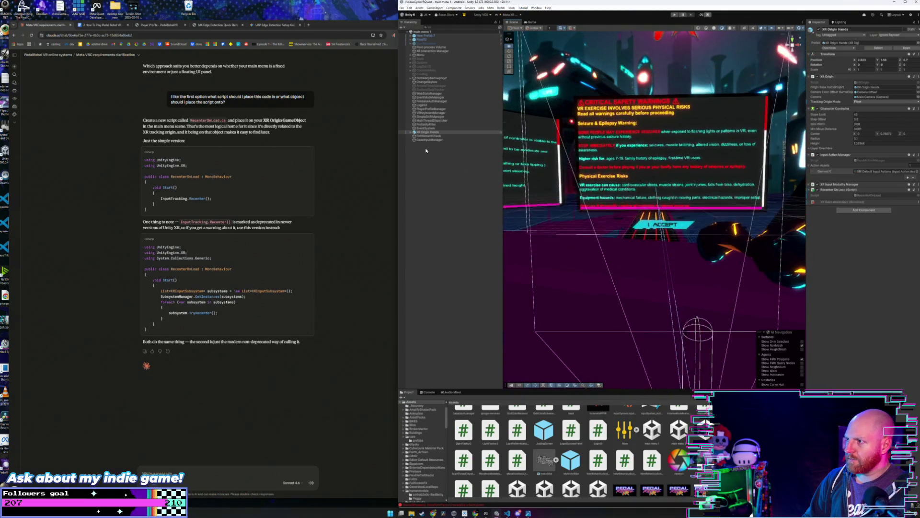
# Expand Menu > EULA and move EULA ACCEPT's EULA click action below the other On Click entry.
pyautogui.click(413, 56)
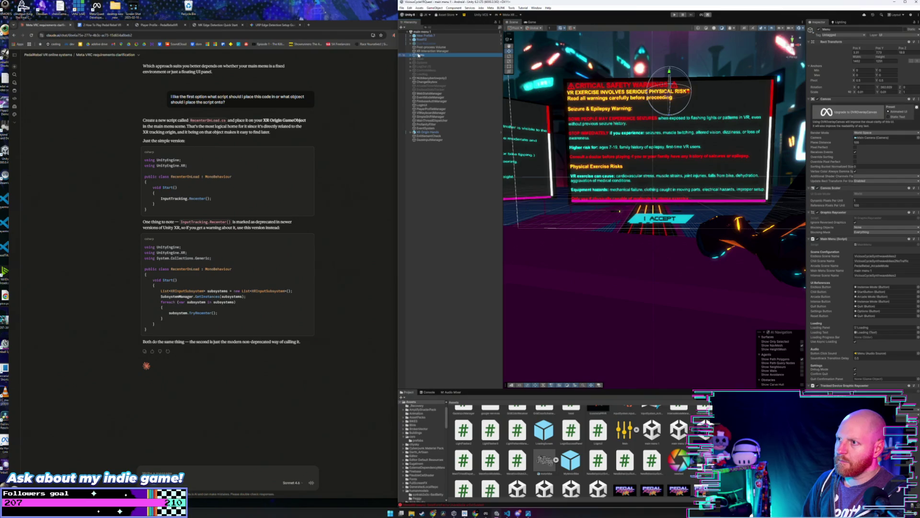
pyautogui.click(410, 55)
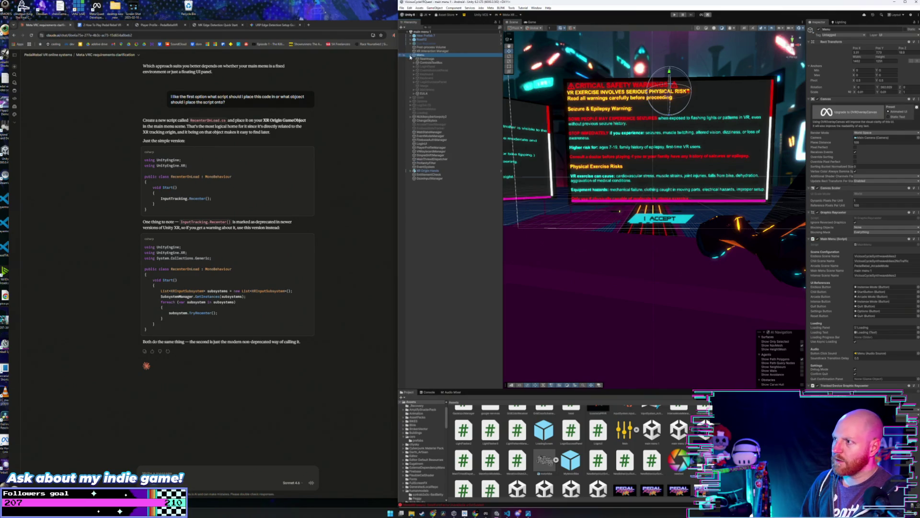
pyautogui.click(426, 94)
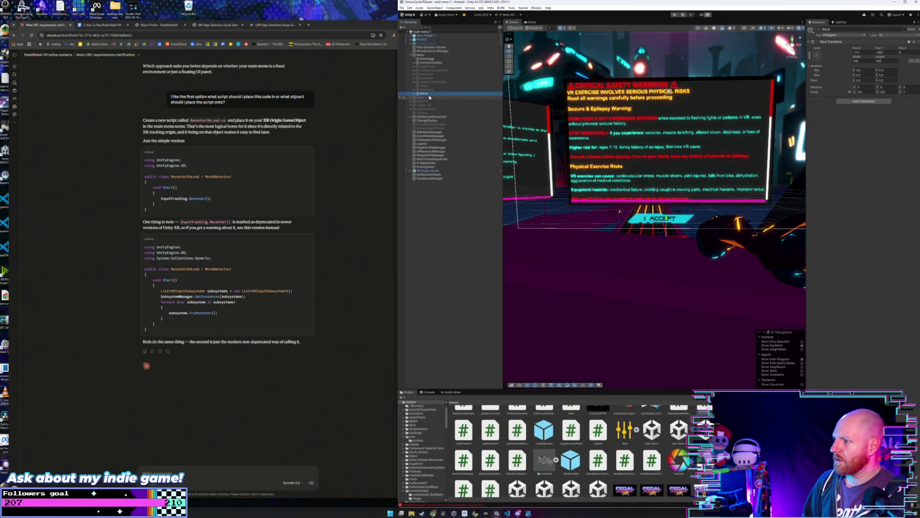
pyautogui.click(413, 94)
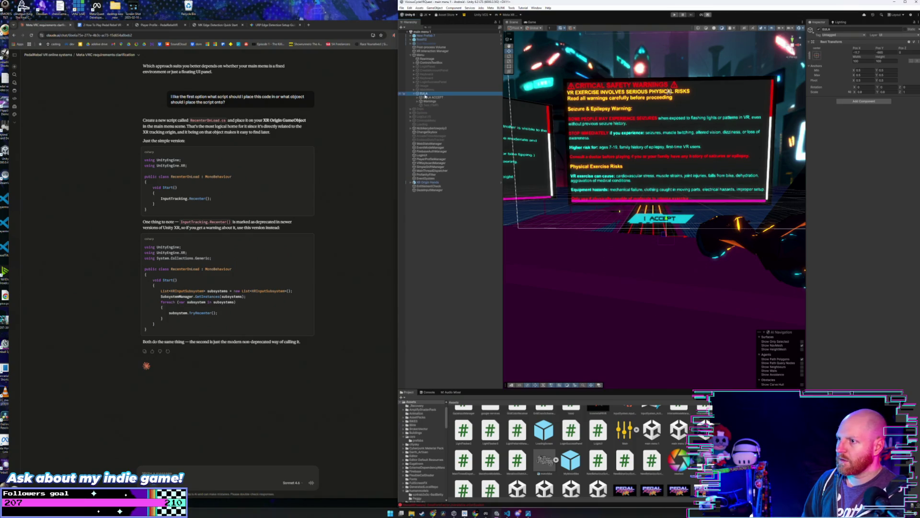
pyautogui.click(431, 97)
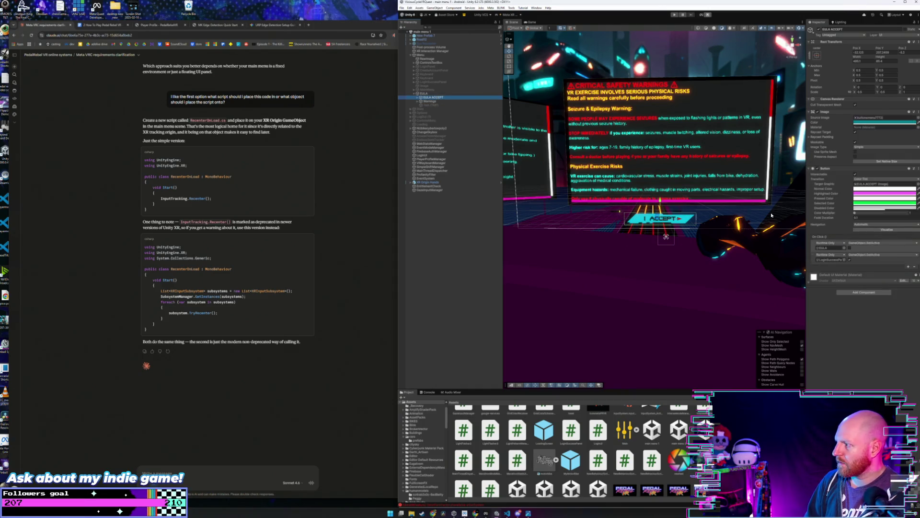
pyautogui.moveTo(815, 246); pyautogui.dragTo(816, 263)
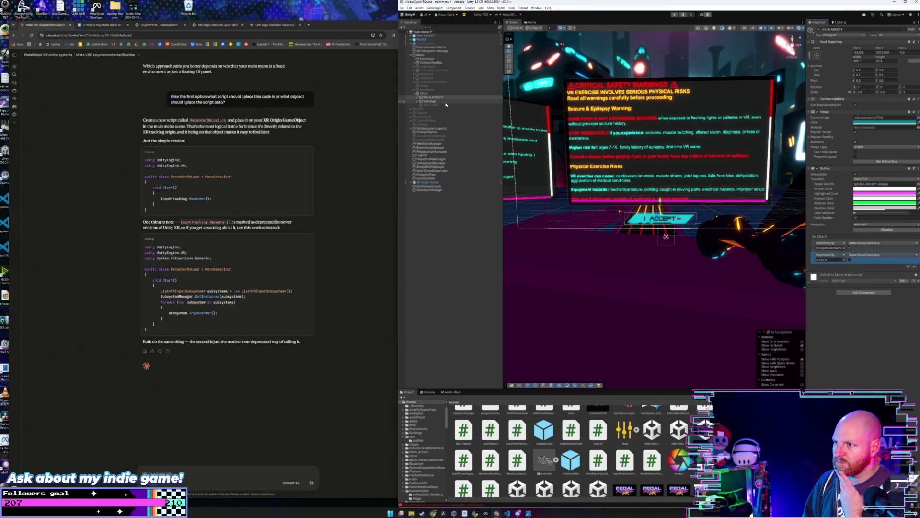
# Inspect ControlsTextBox, RawImage, EventSystem and XR Origin Hands, then open EntitlementCheck's script component.
pyautogui.click(446, 62)
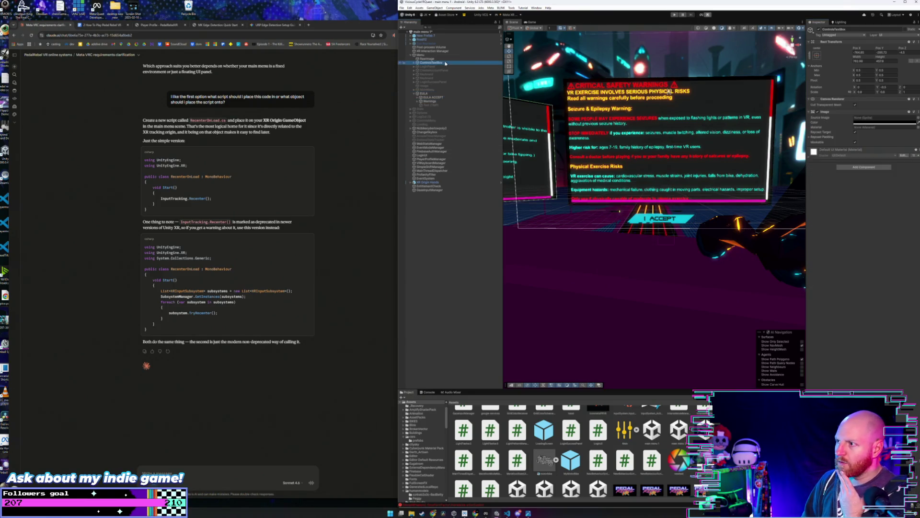
pyautogui.click(443, 58)
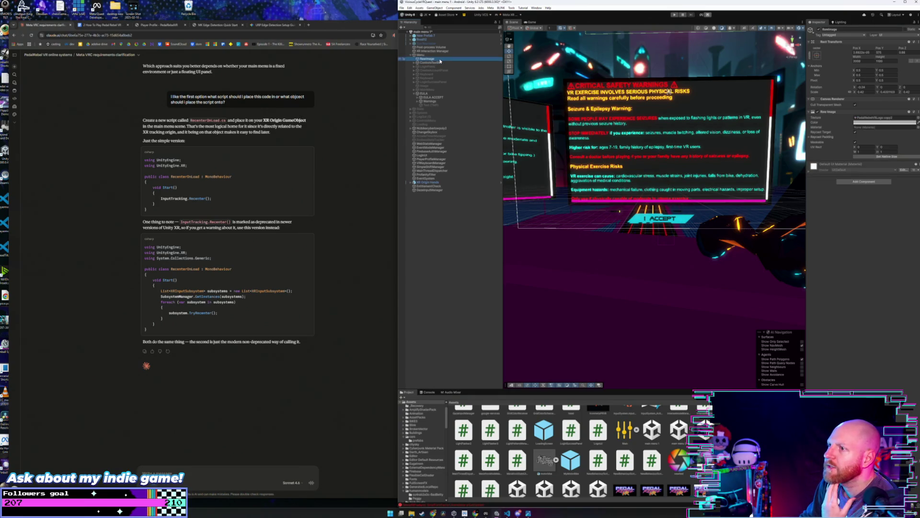
pyautogui.click(445, 178)
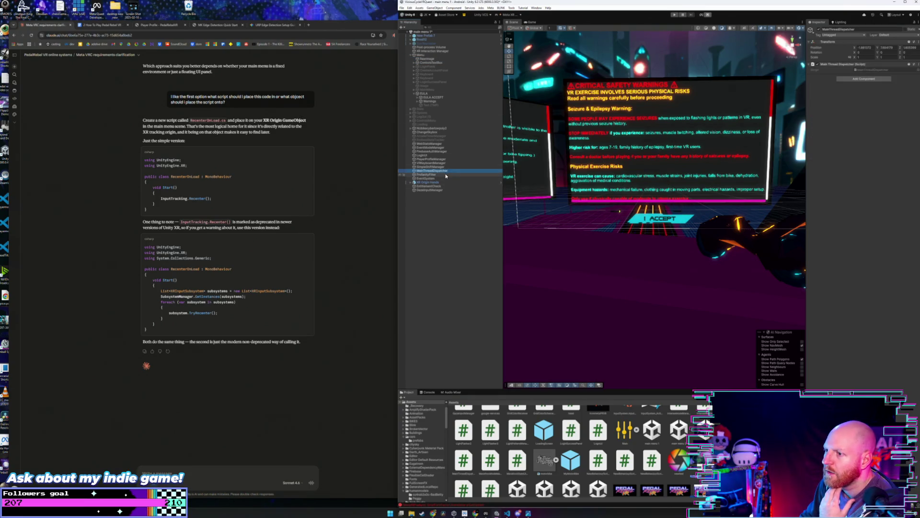
pyautogui.click(444, 183)
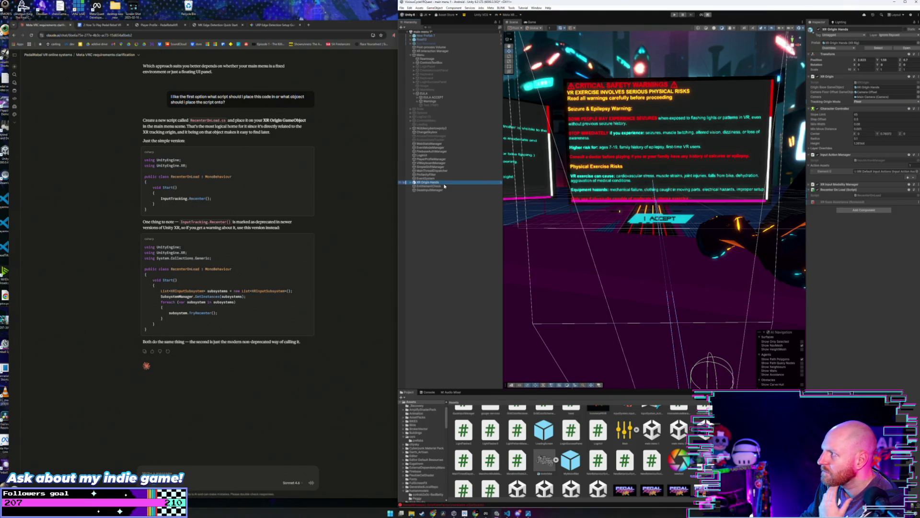
pyautogui.click(445, 188)
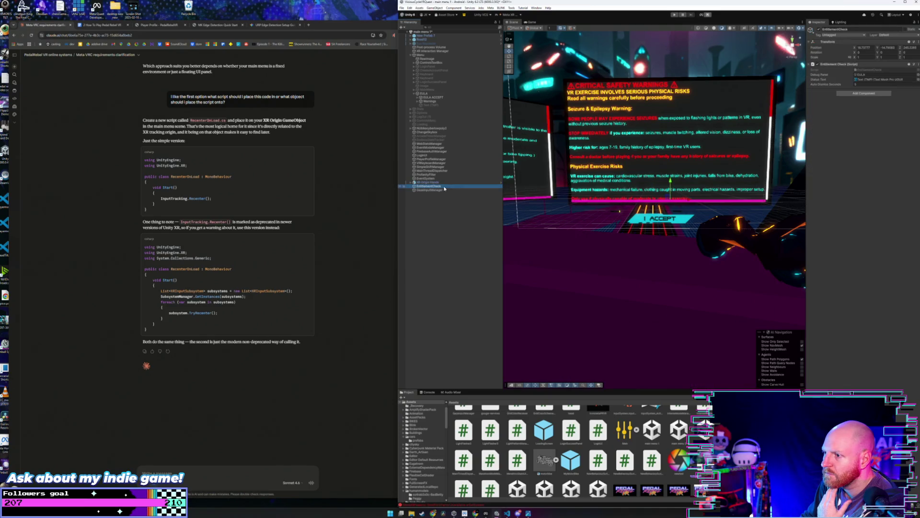
pyautogui.click(871, 69)
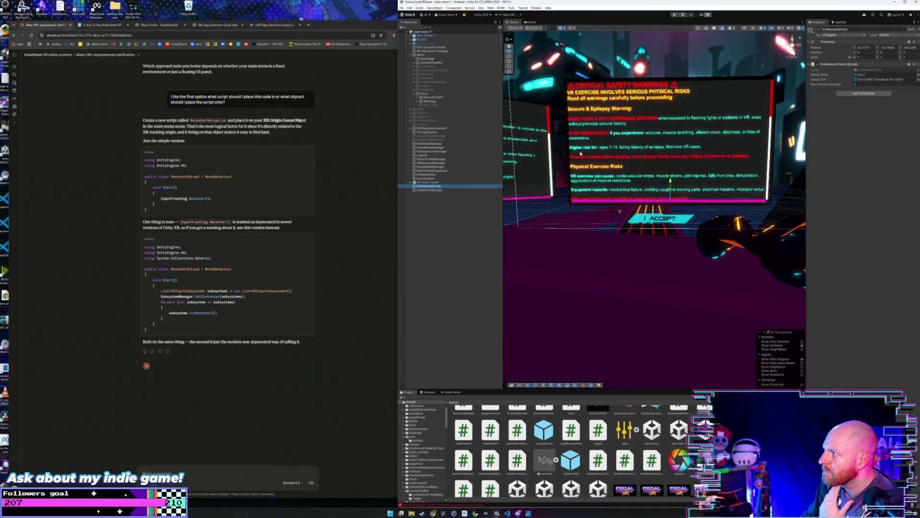
pyautogui.click(870, 65)
pyautogui.click(870, 64)
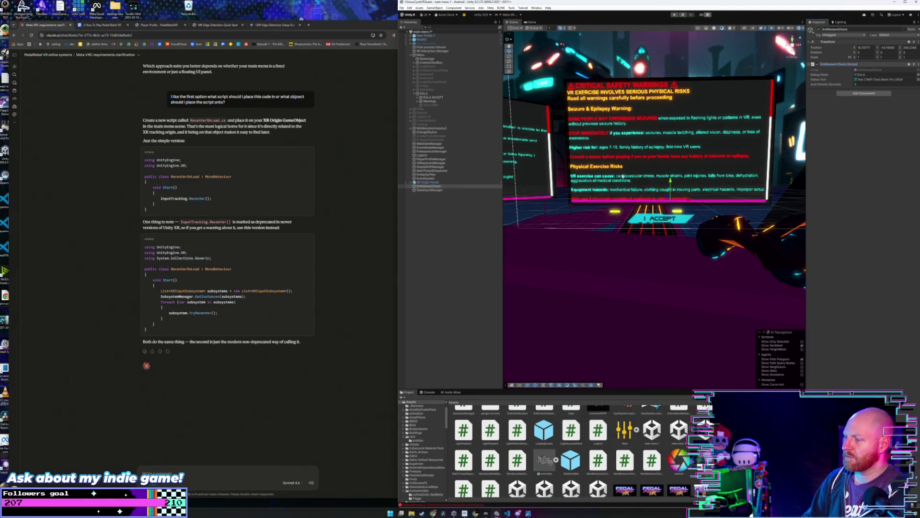
pyautogui.scroll(-5, 618, 220)
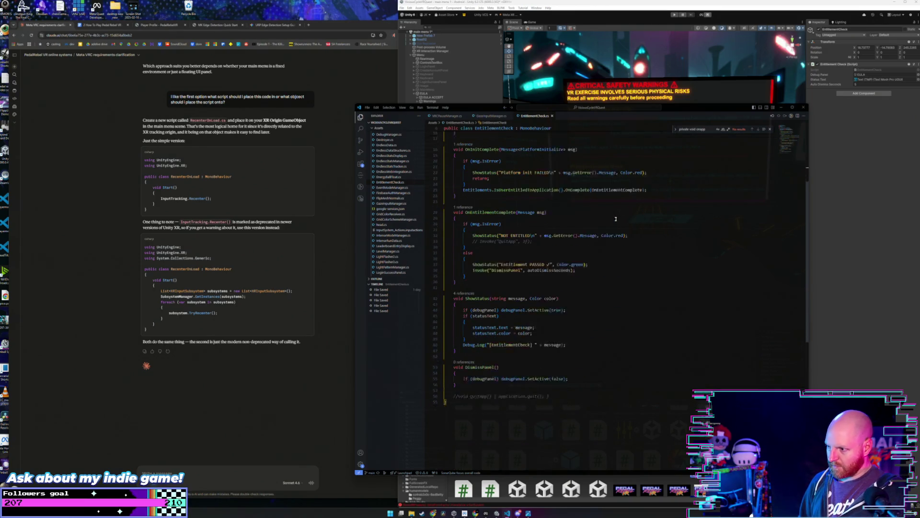
# Uncomment and re-comment the QuitApp line, review ShowStatus's debug panel code, then return to Unity.
pyautogui.click(638, 219)
pyautogui.scroll(-8, 612, 249)
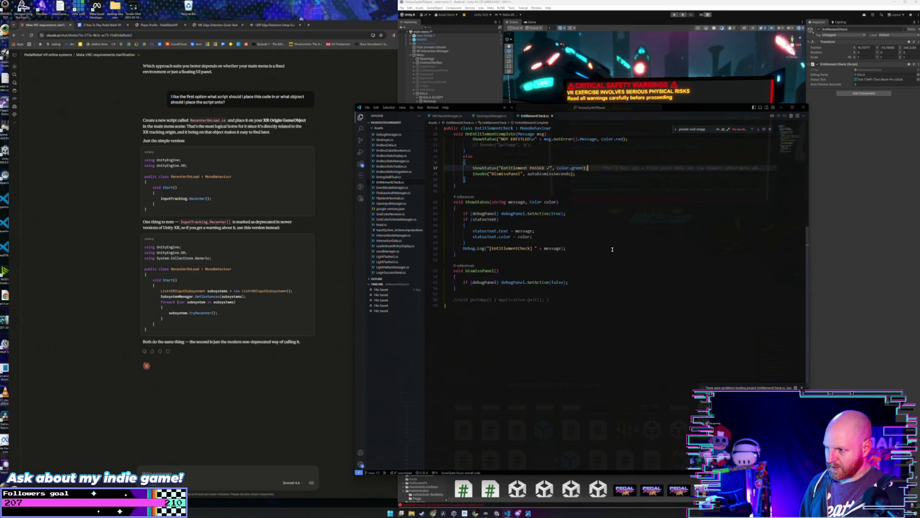
pyautogui.click(460, 241)
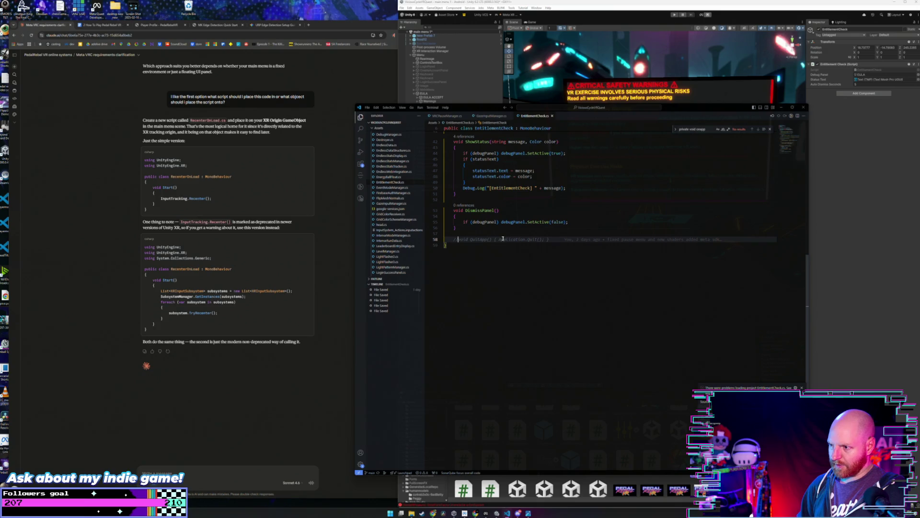
pyautogui.hotkey('ctrl', '/')
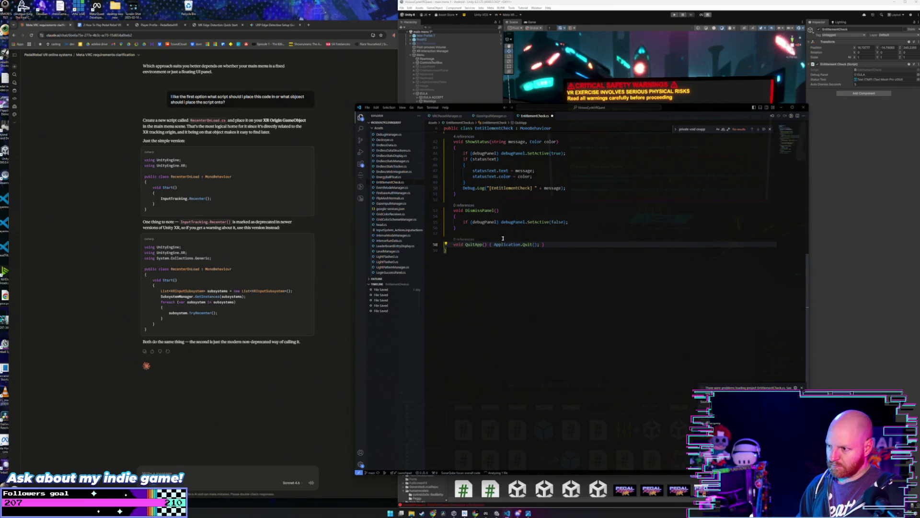
pyautogui.hotkey('ctrl', '/')
pyautogui.scroll(3, 581, 222)
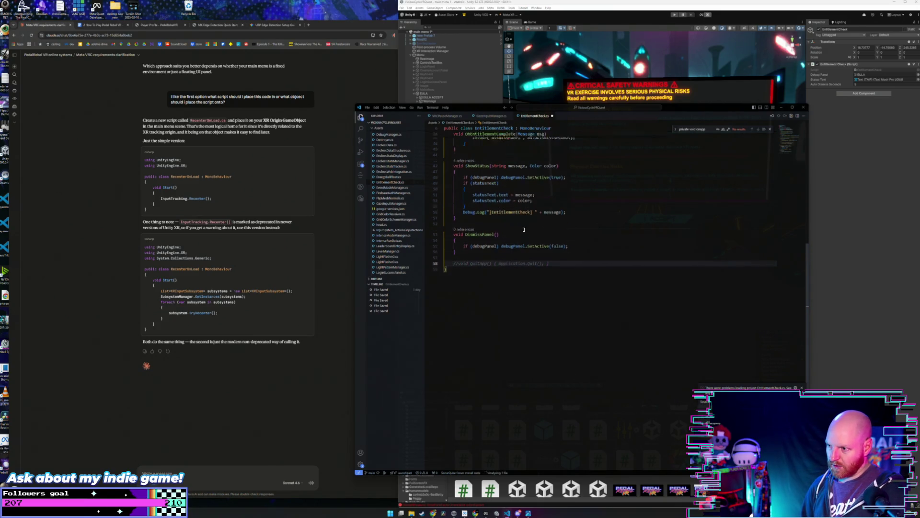
pyautogui.click(588, 201)
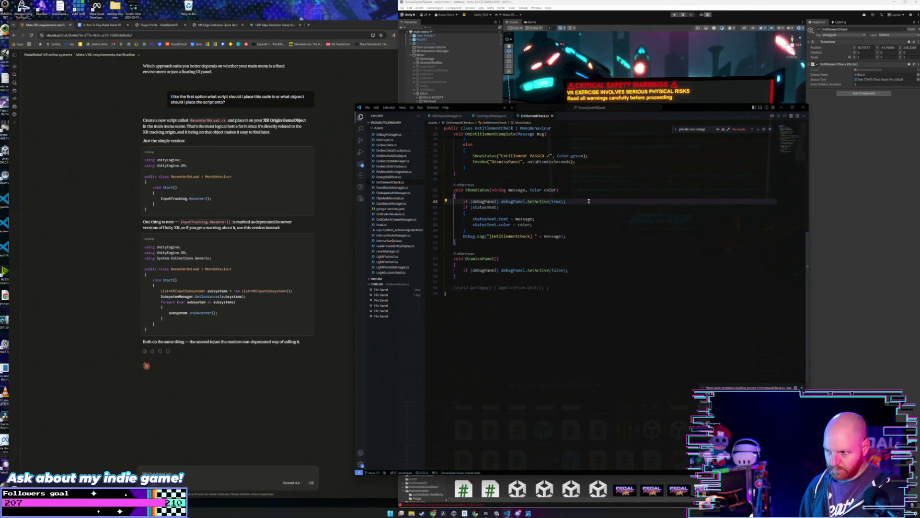
pyautogui.scroll(2, 588, 202)
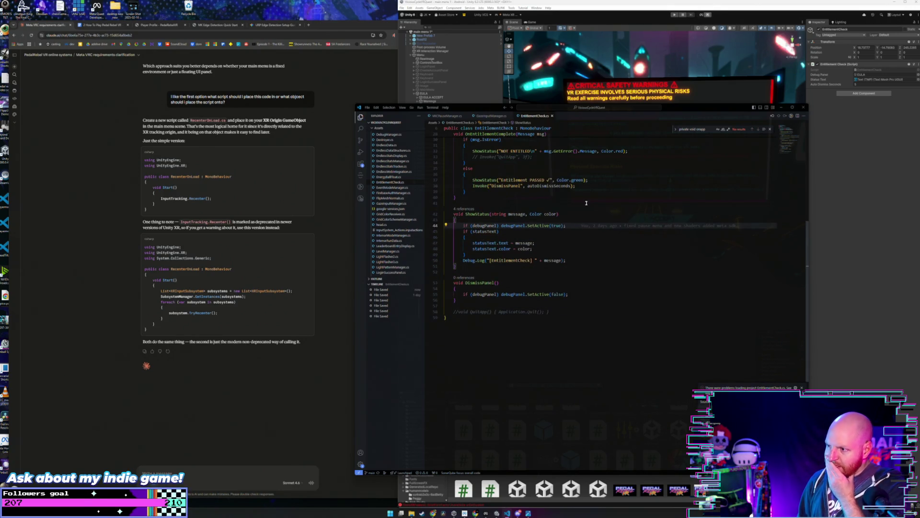
pyautogui.click(488, 100)
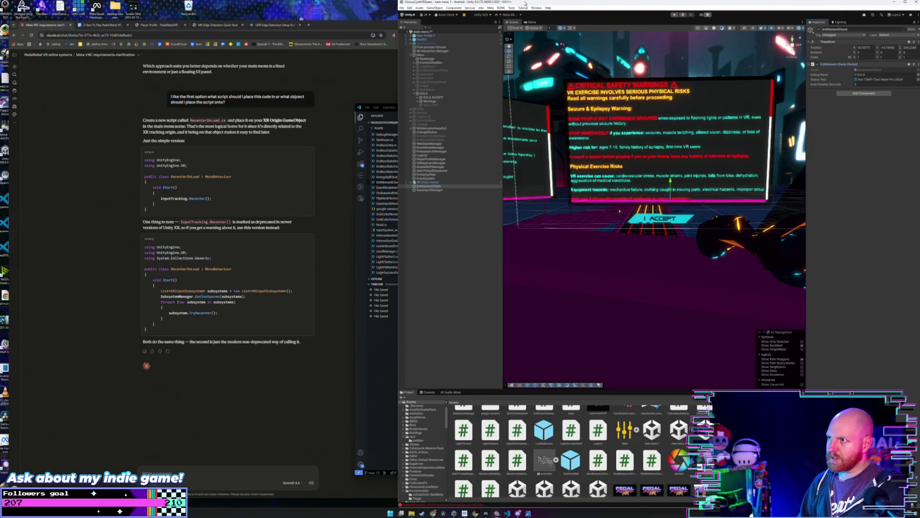
pyautogui.click(425, 101)
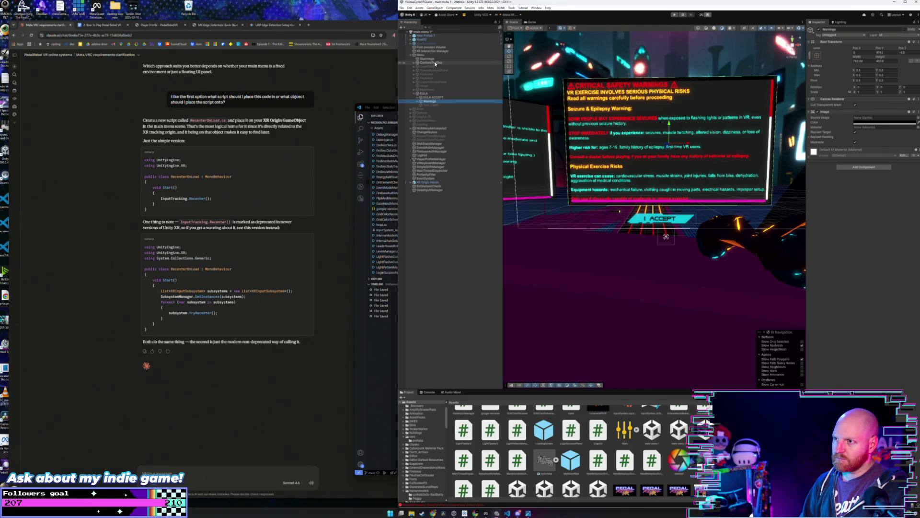
pyautogui.click(479, 105)
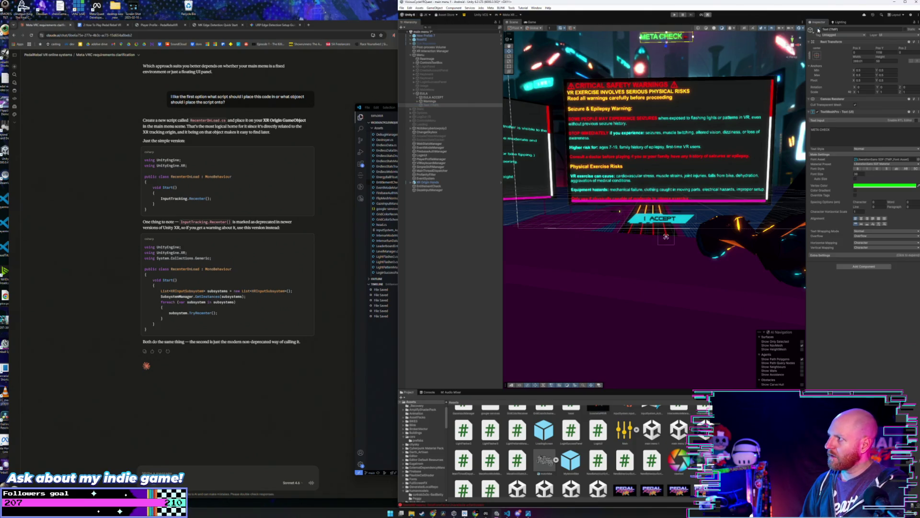
pyautogui.scroll(-3, 609, 96)
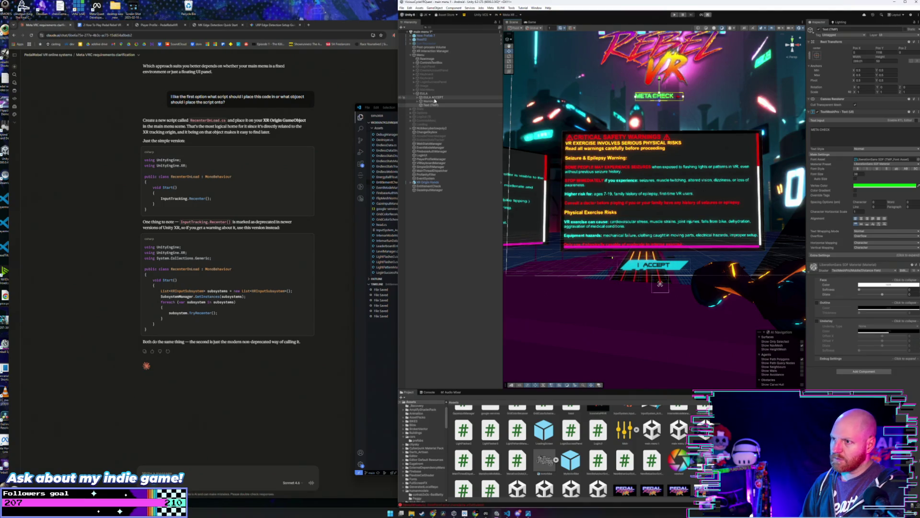
pyautogui.click(426, 56)
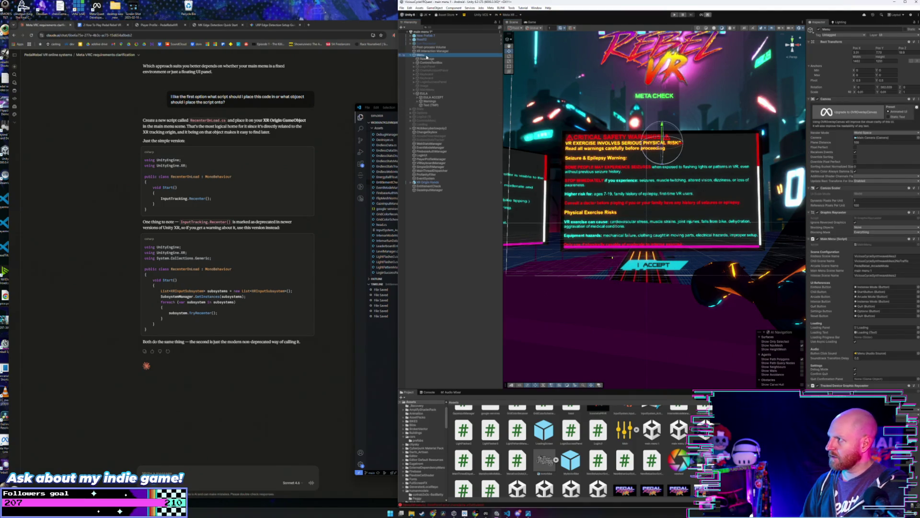
pyautogui.click(425, 93)
pyautogui.click(431, 98)
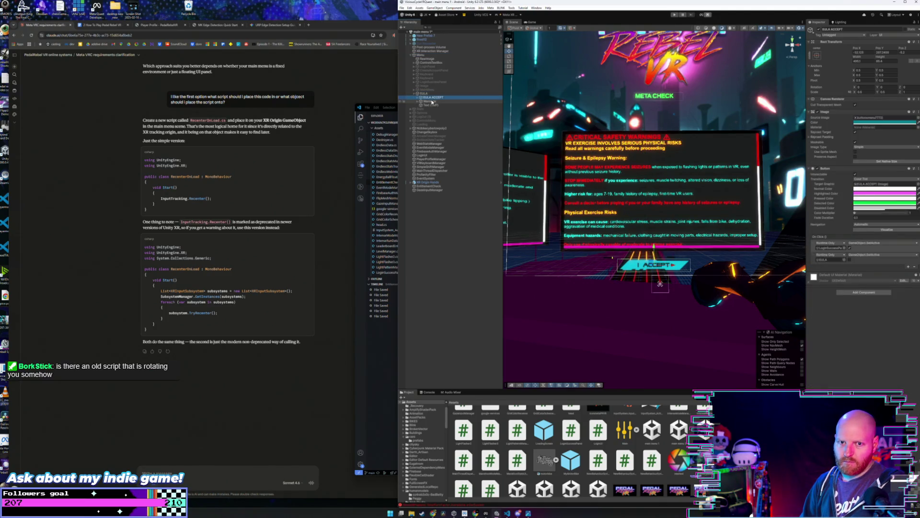
pyautogui.click(431, 101)
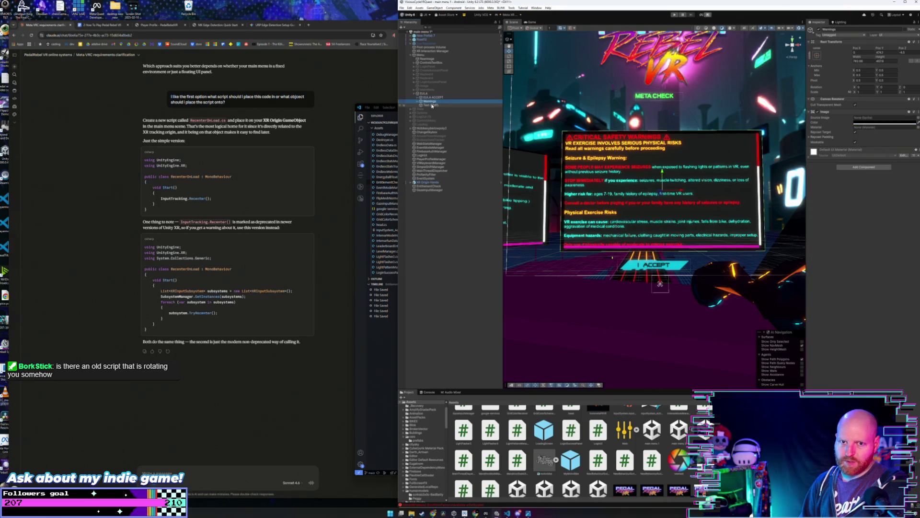
# Inspect META CHECK text, XR Origin Hands' XR Input Modality Manager, EventSystem, and open MainThreadDispatcher's script.
pyautogui.click(431, 105)
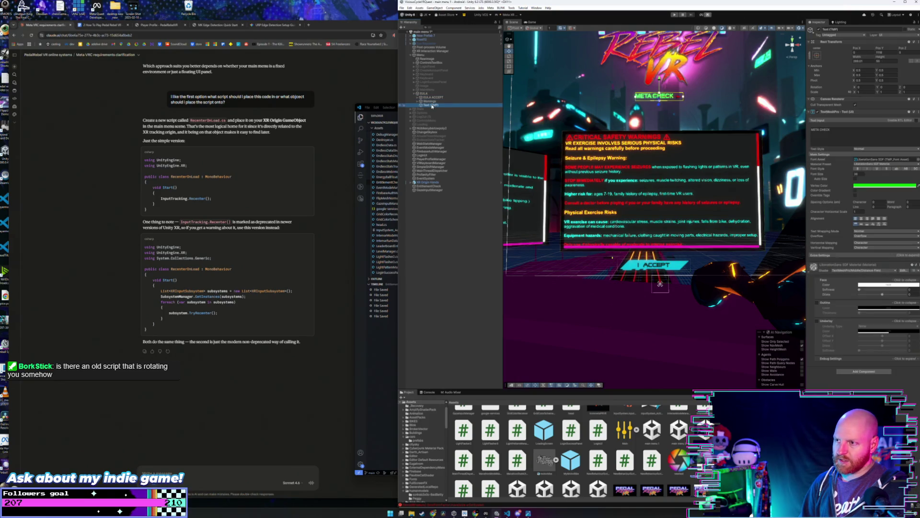
pyautogui.click(432, 182)
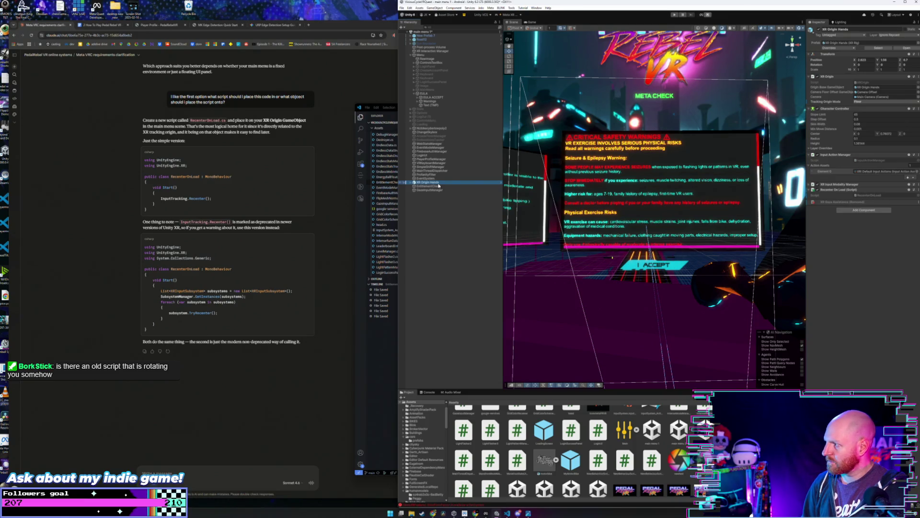
pyautogui.click(841, 184)
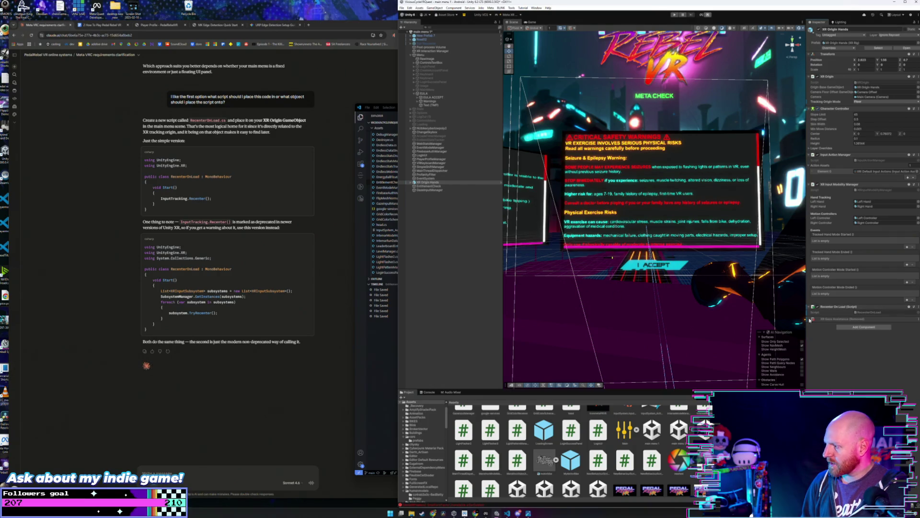
pyautogui.click(434, 177)
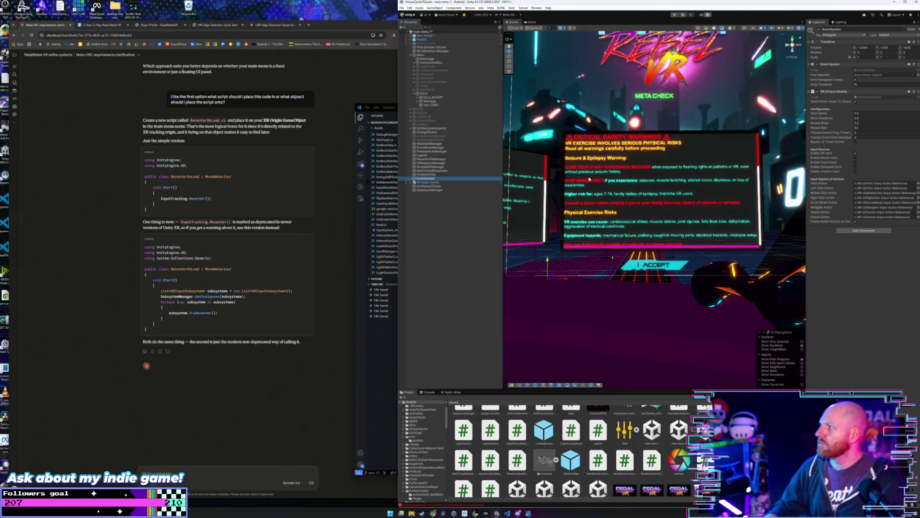
pyautogui.click(455, 170)
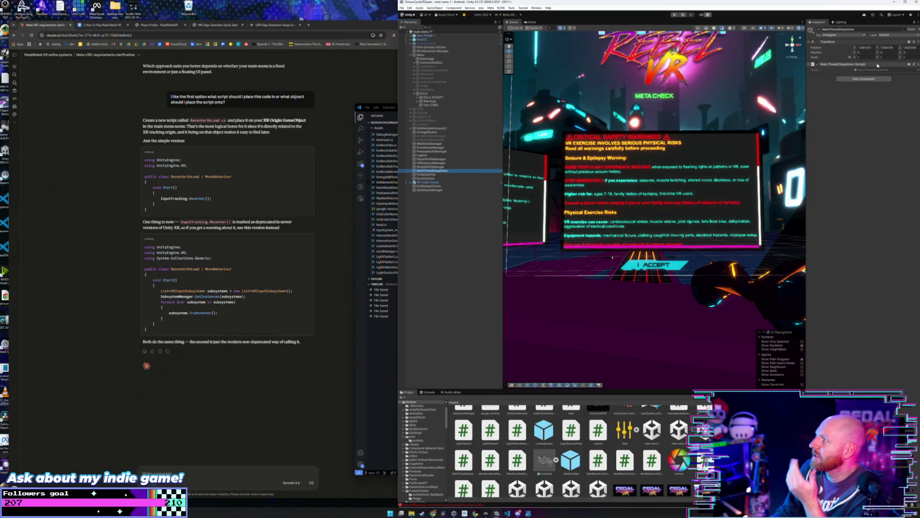
pyautogui.click(914, 64)
# Scroll through MainThreadDispatcher.cs's queue-and-dispatch code, minimize VS Code, and select SimpleShiftManager.
pyautogui.click(753, 117)
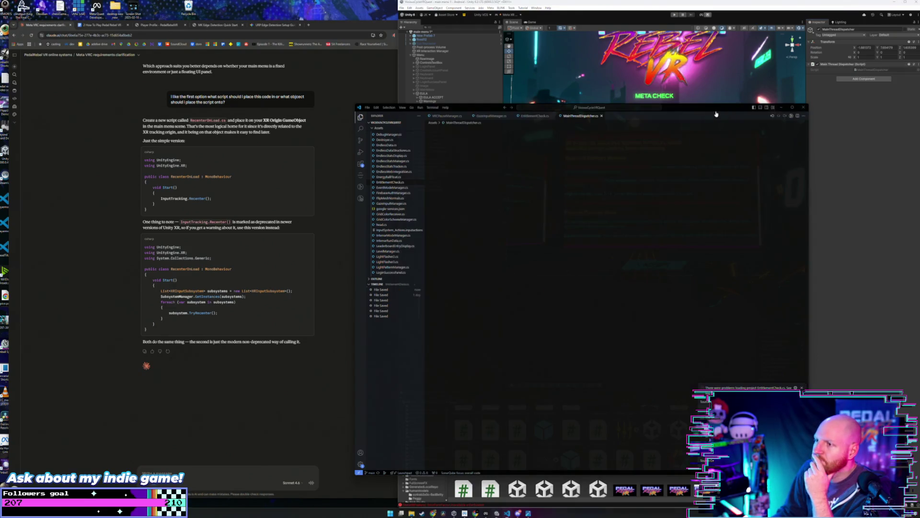
pyautogui.scroll(-5, 636, 238)
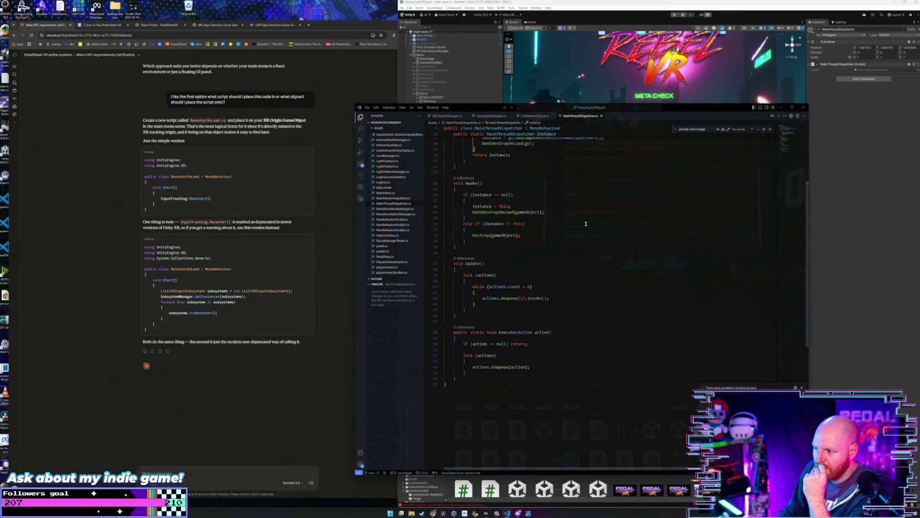
pyautogui.scroll(-2, 578, 267)
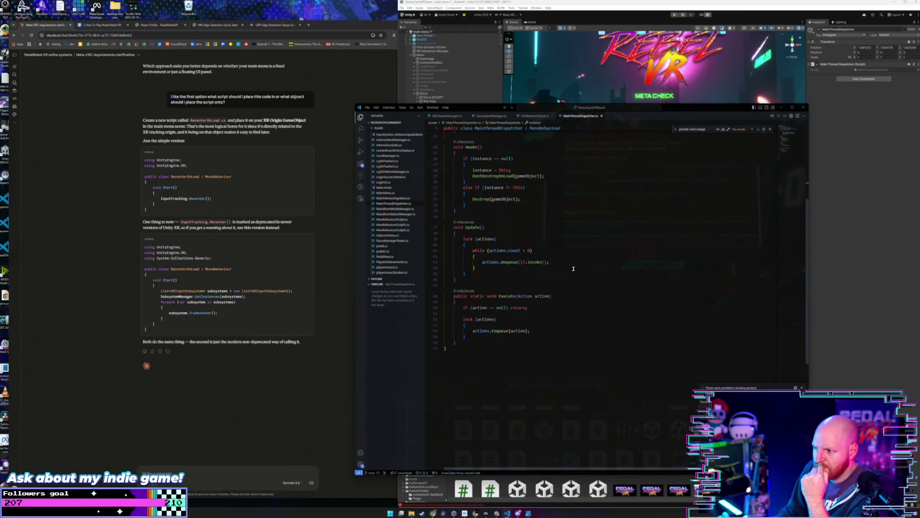
pyautogui.scroll(7, 576, 280)
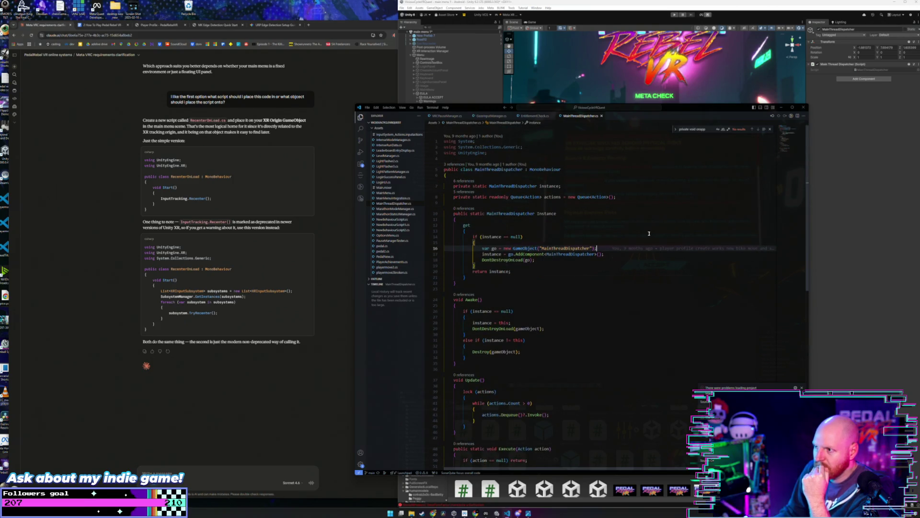
pyautogui.scroll(-5, 599, 240)
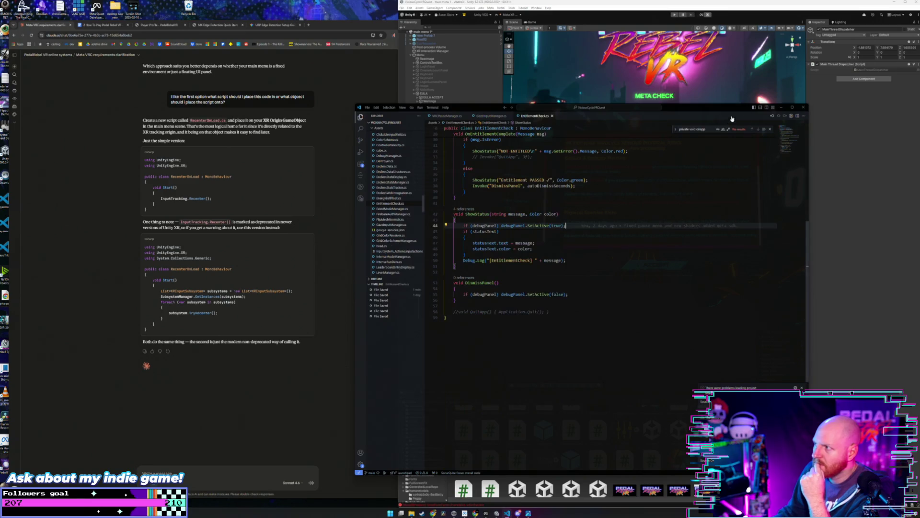
pyautogui.click(782, 108)
pyautogui.click(441, 167)
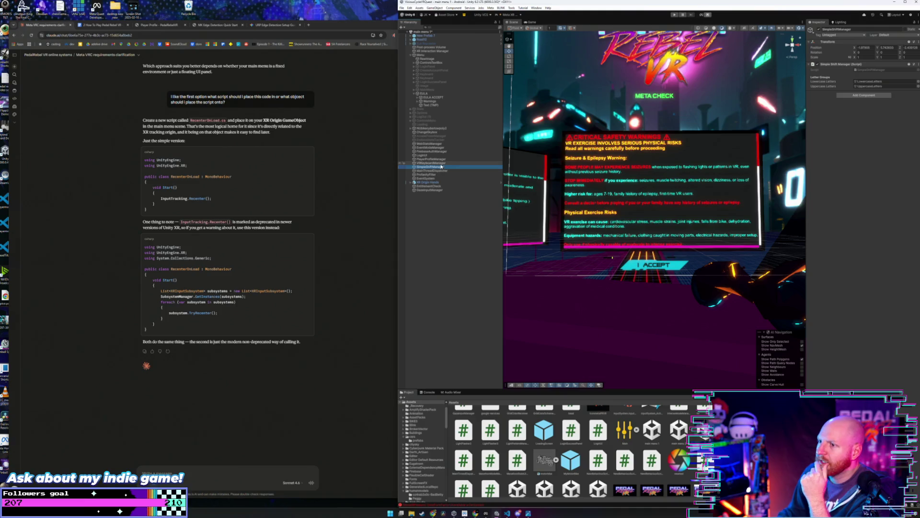
# Inspect VRKeyboardManager, PlayerProfileManager and LoginUI, then open FirebaseAuthManager's script for editing.
pyautogui.click(443, 162)
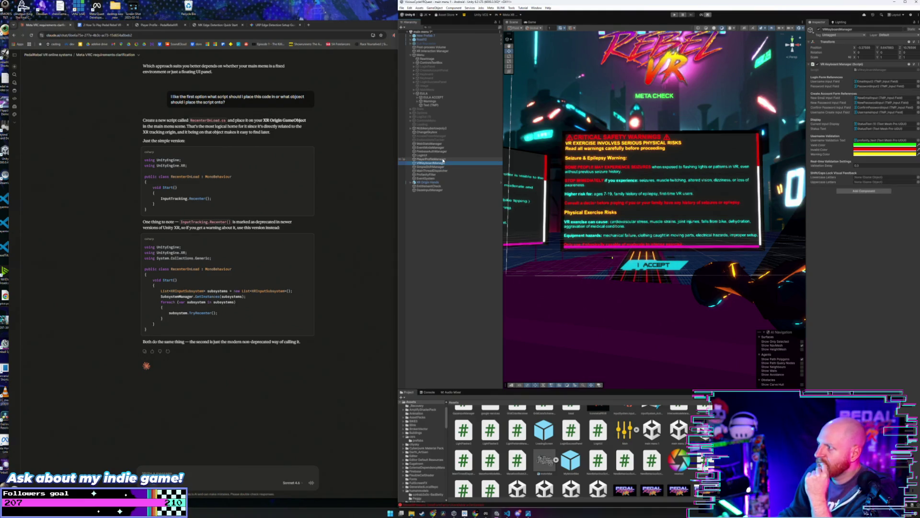
pyautogui.click(443, 159)
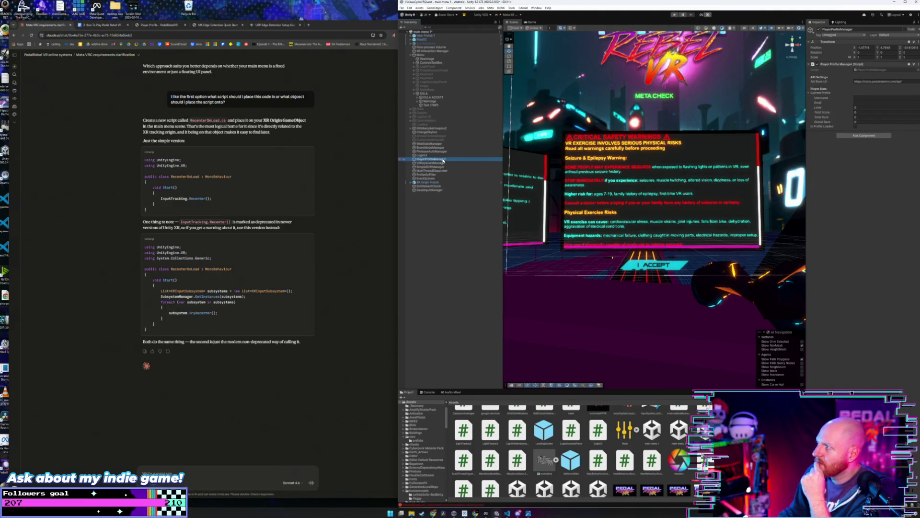
pyautogui.click(444, 156)
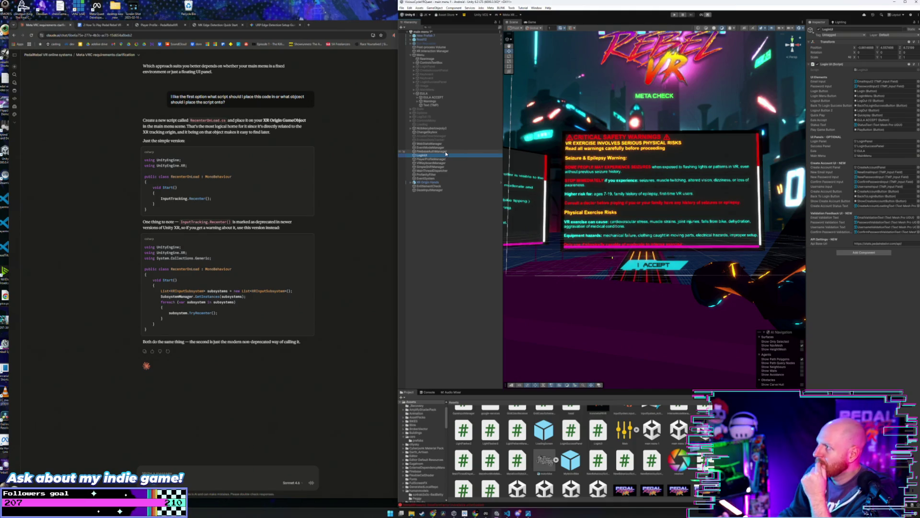
pyautogui.click(445, 152)
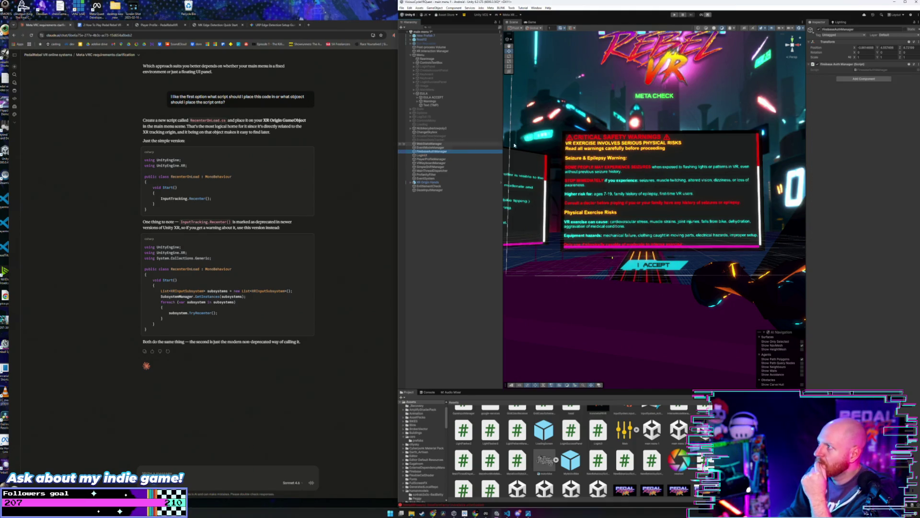
pyautogui.rightClick(866, 65)
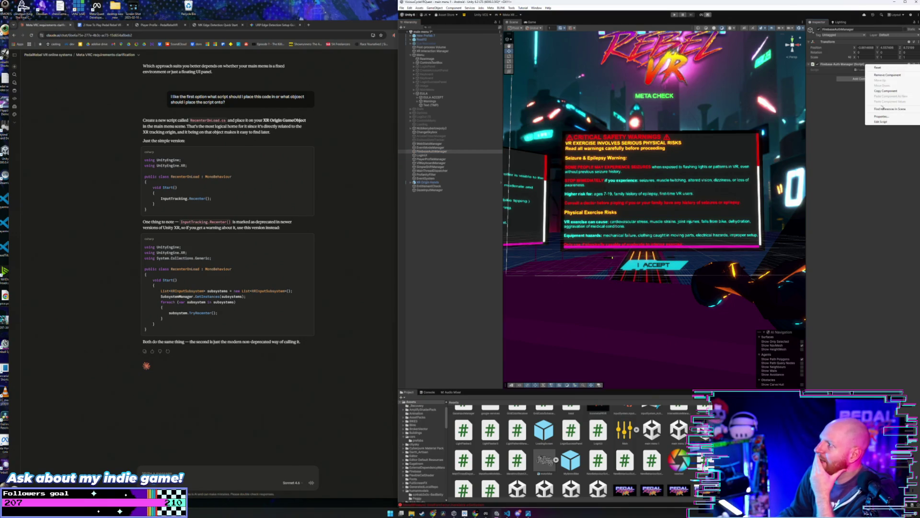
pyautogui.click(886, 122)
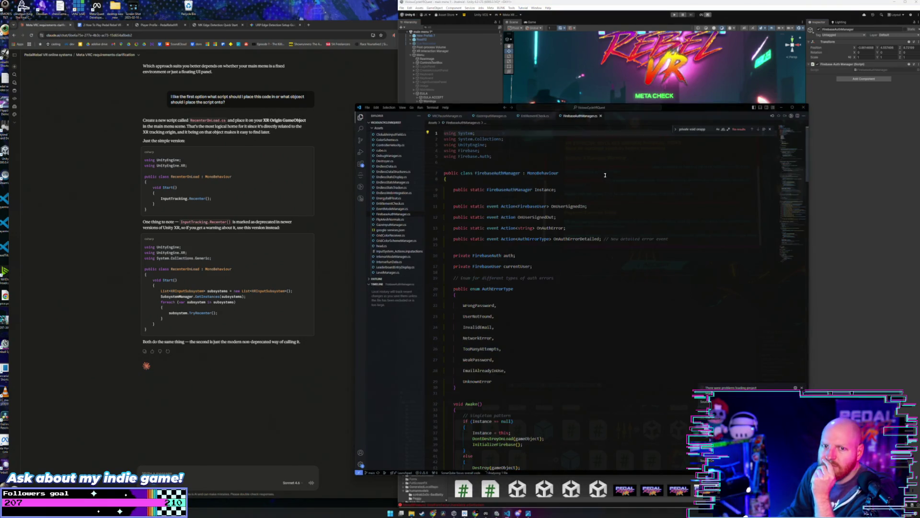
# Read through FirebaseAuthManager.cs, close it, minimize VS Code, and select EventModeManager.
pyautogui.scroll(-10, 600, 252)
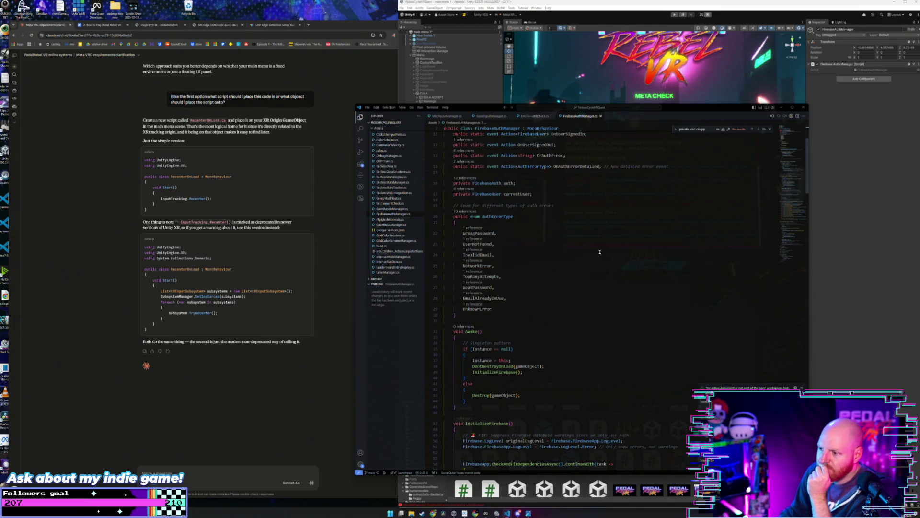
pyautogui.scroll(-5, 600, 251)
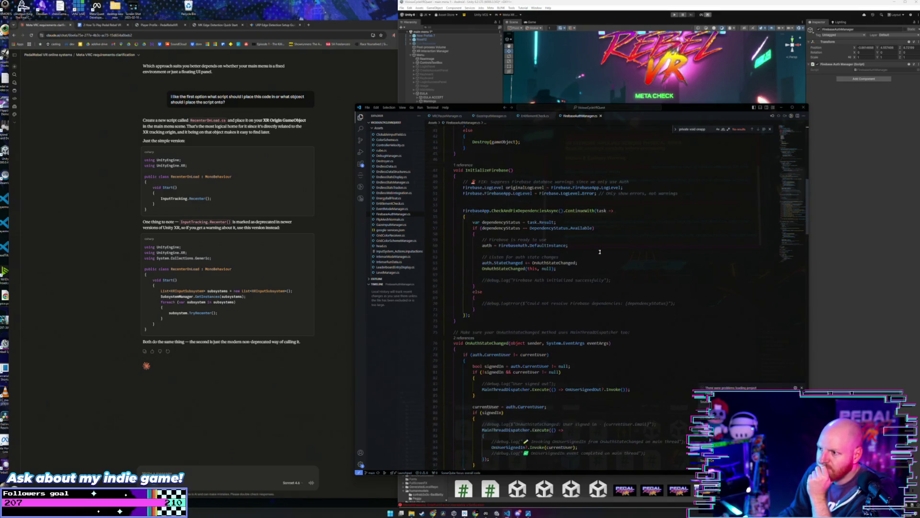
pyautogui.scroll(-14, 600, 252)
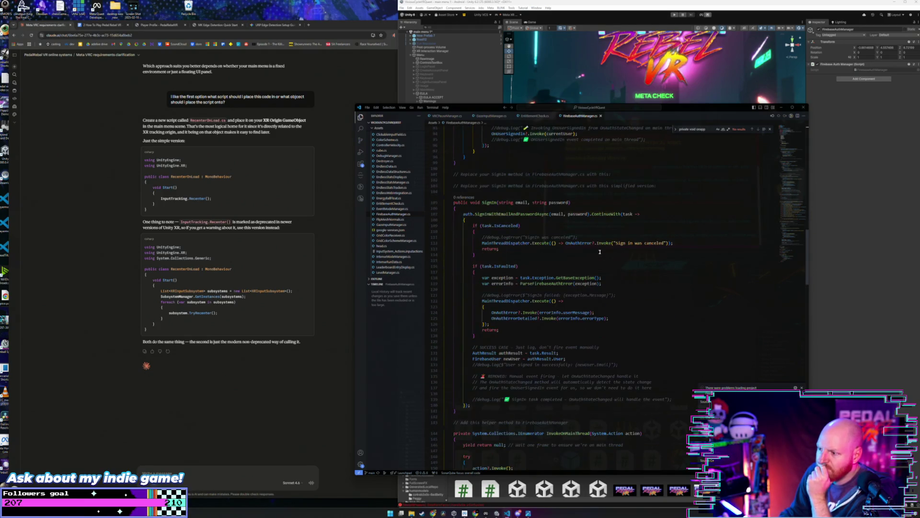
pyautogui.scroll(-5, 600, 252)
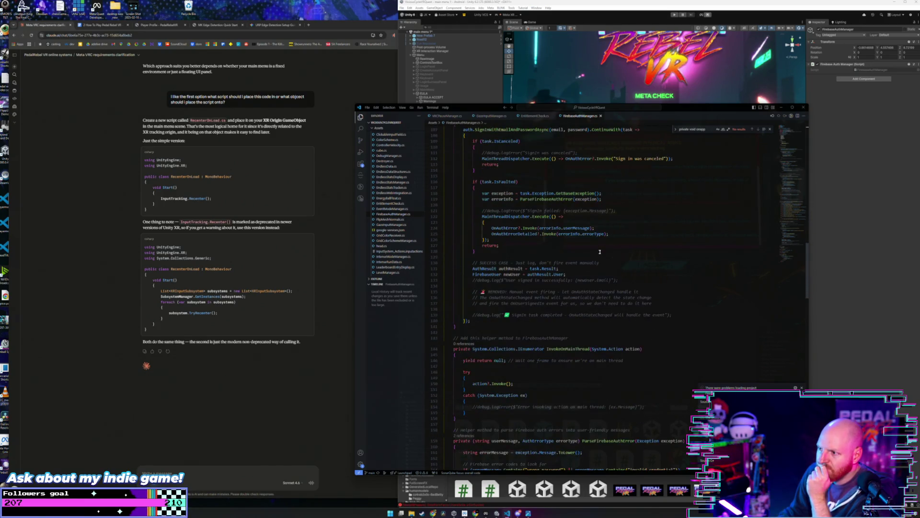
pyautogui.scroll(-14, 657, 237)
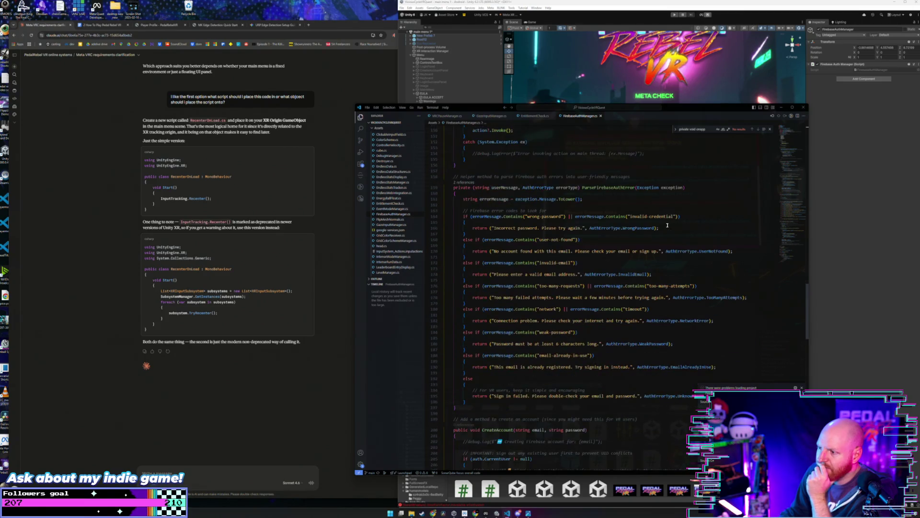
pyautogui.scroll(-18, 667, 225)
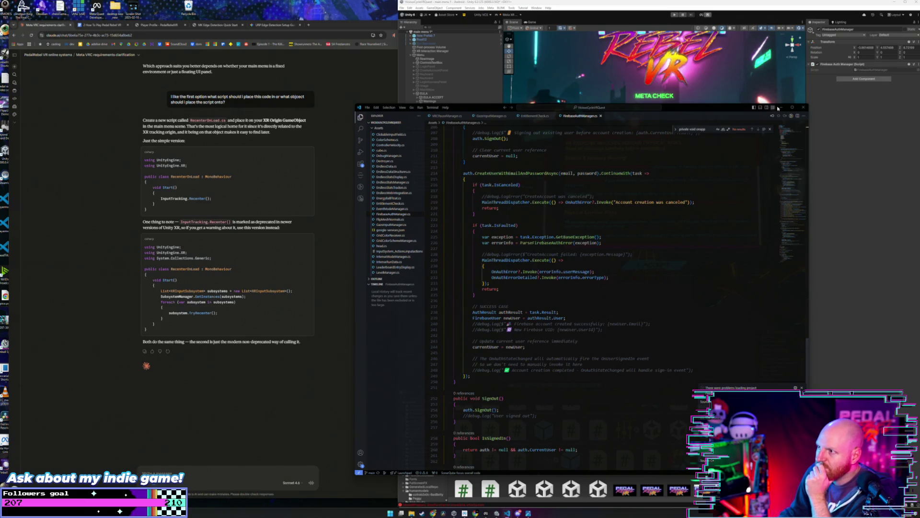
pyautogui.click(602, 117)
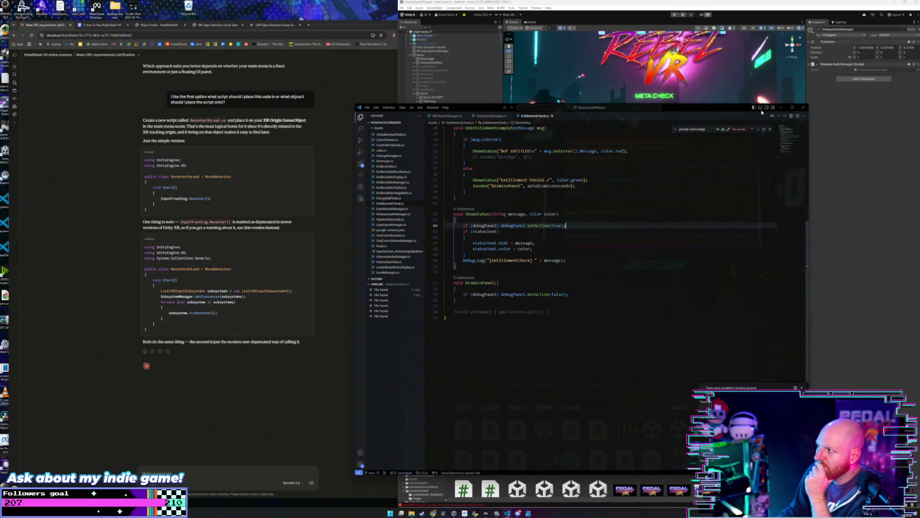
pyautogui.click(781, 107)
pyautogui.click(443, 148)
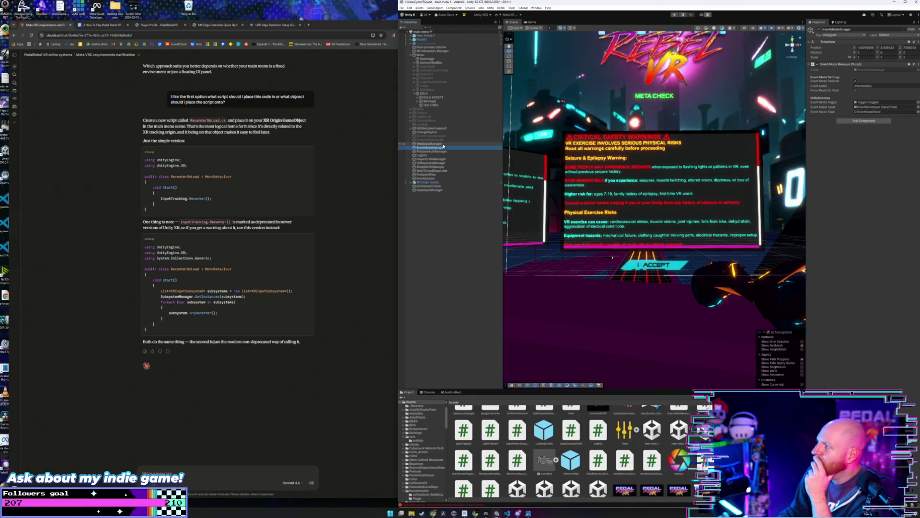
# Inspect WebStatsManager, ChangeSkybox, the bike model, ControlsTextBox, RawImage and the Menu canvas.
pyautogui.press('Up')
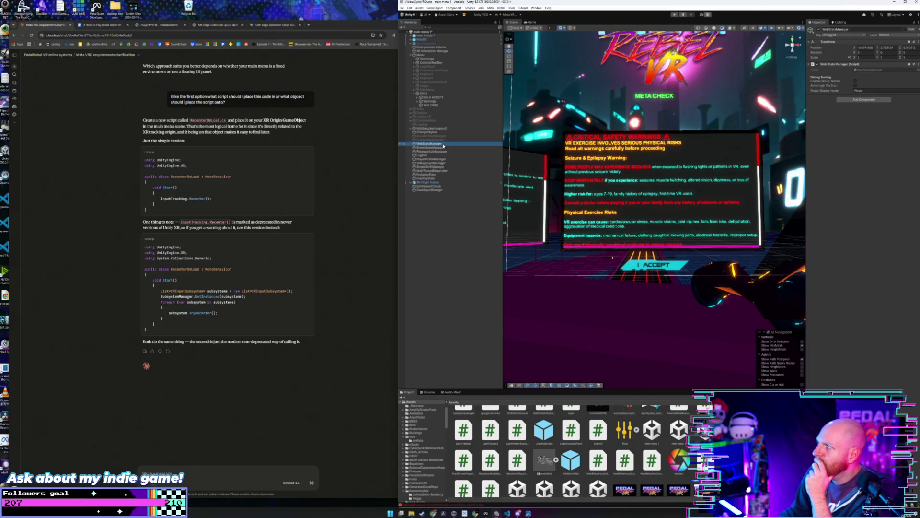
pyautogui.click(447, 133)
pyautogui.click(449, 129)
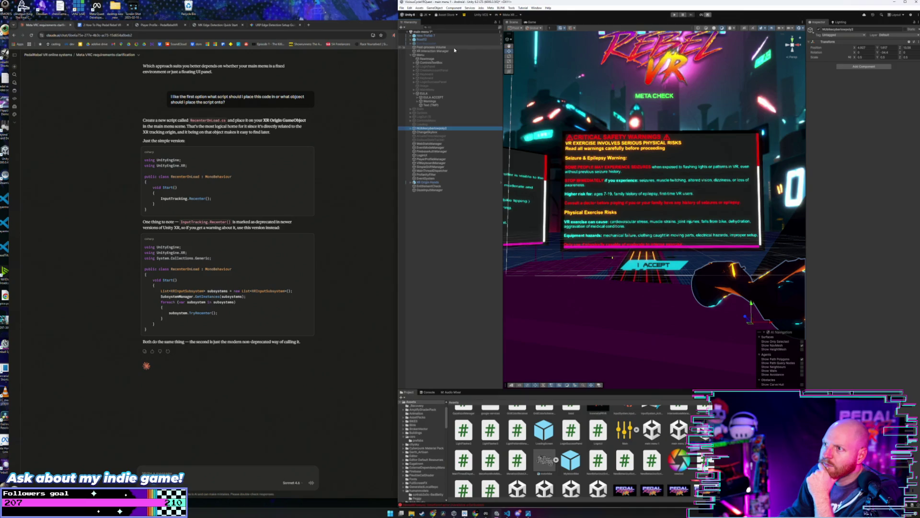
pyautogui.click(454, 63)
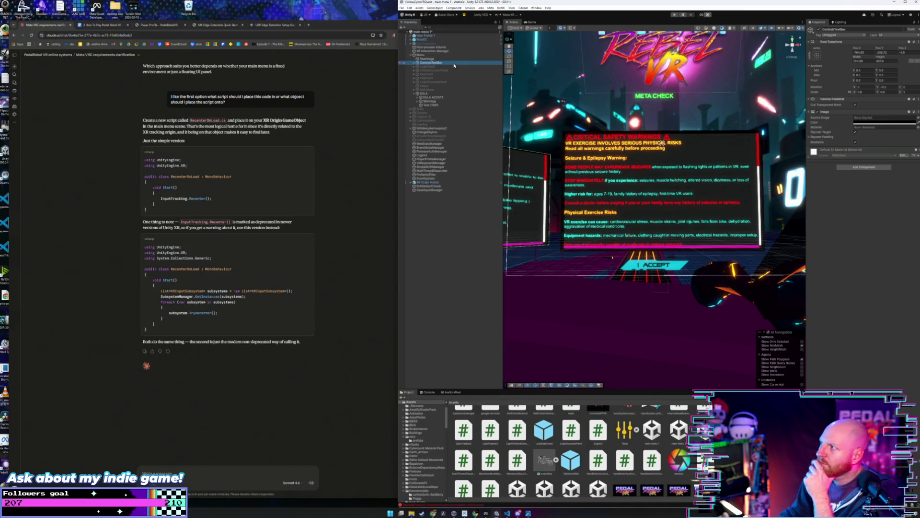
pyautogui.press('Up')
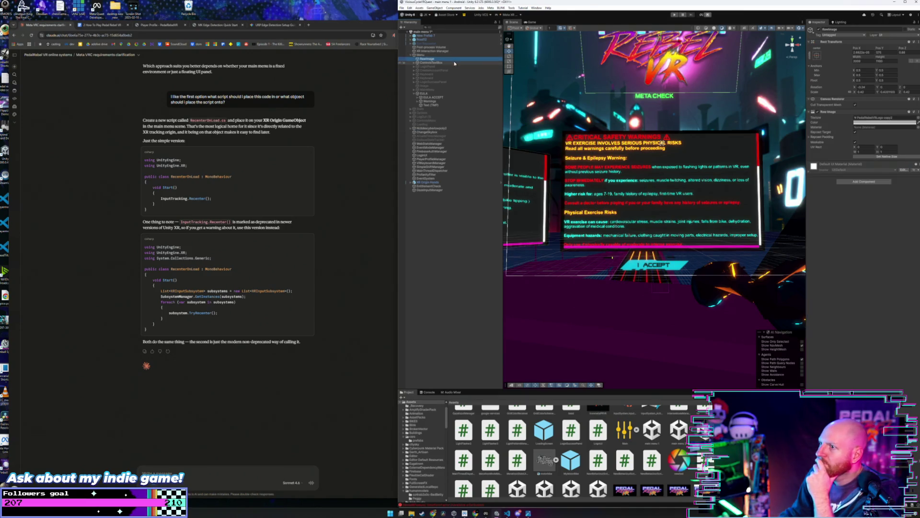
pyautogui.press('Up')
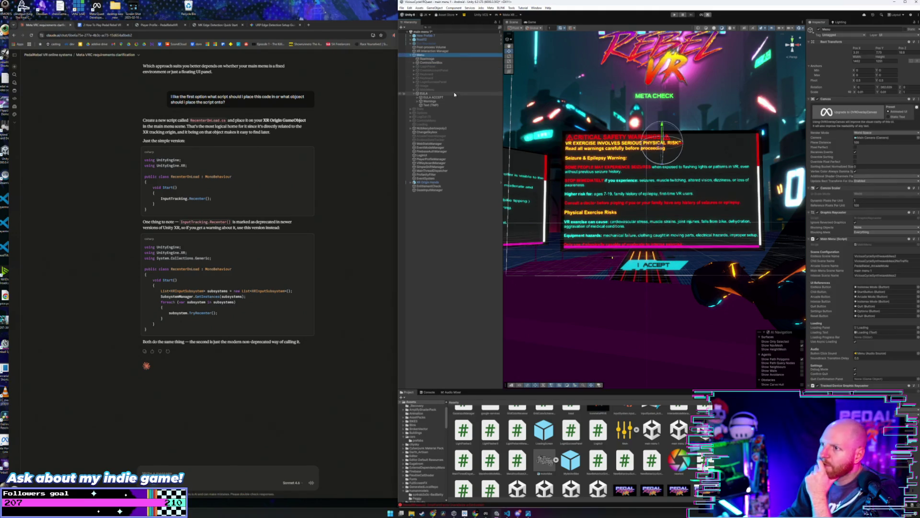
# Inspect EULA ACCEPT, its label, EULA, LoginSuccessPanel and Endless Stats Tracker, then enter Play mode.
pyautogui.click(455, 97)
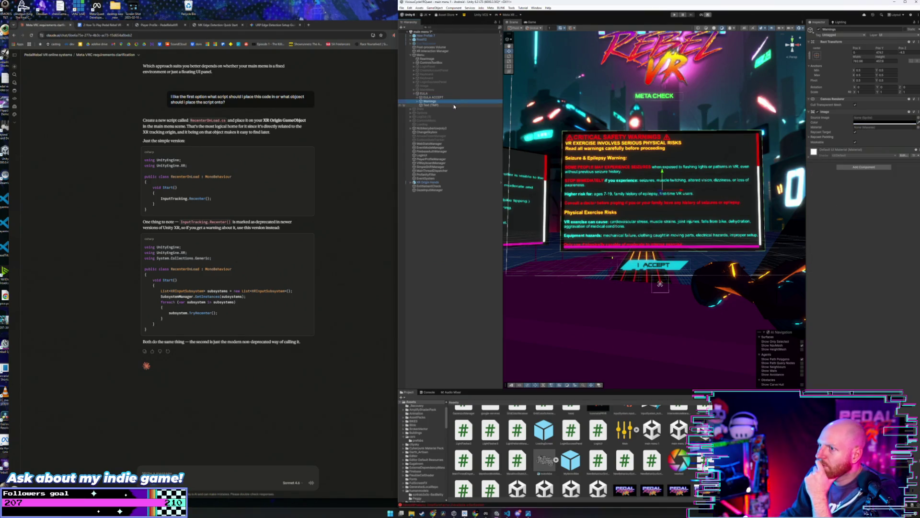
pyautogui.click(454, 104)
pyautogui.click(448, 94)
pyautogui.click(442, 82)
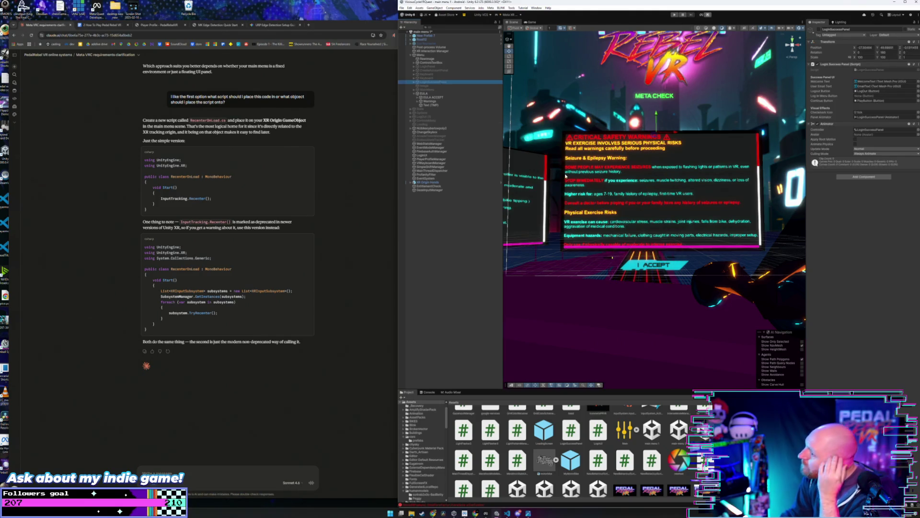
pyautogui.press('f')
pyautogui.moveTo(632, 174)
pyautogui.mouseDown()
pyautogui.moveTo(709, 207)
pyautogui.moveTo(584, 192)
pyautogui.moveTo(642, 196)
pyautogui.mouseUp()
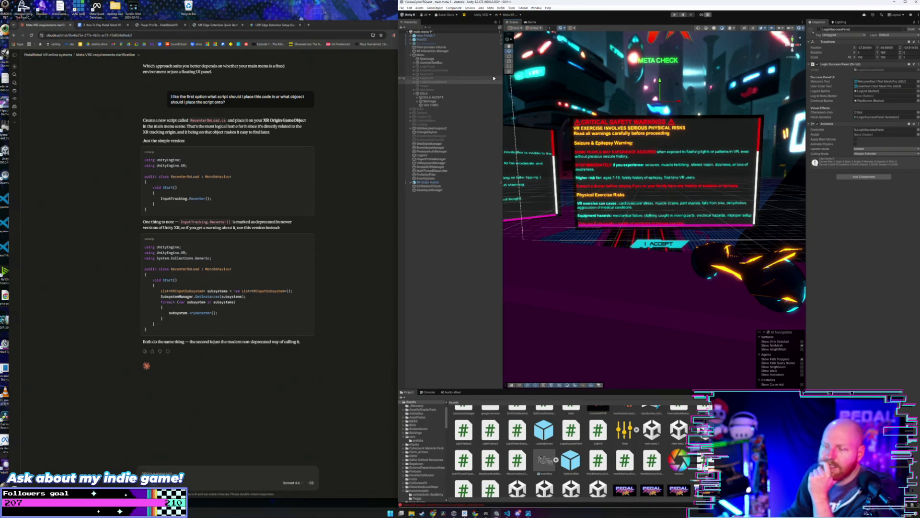
pyautogui.click(459, 140)
pyautogui.click(674, 15)
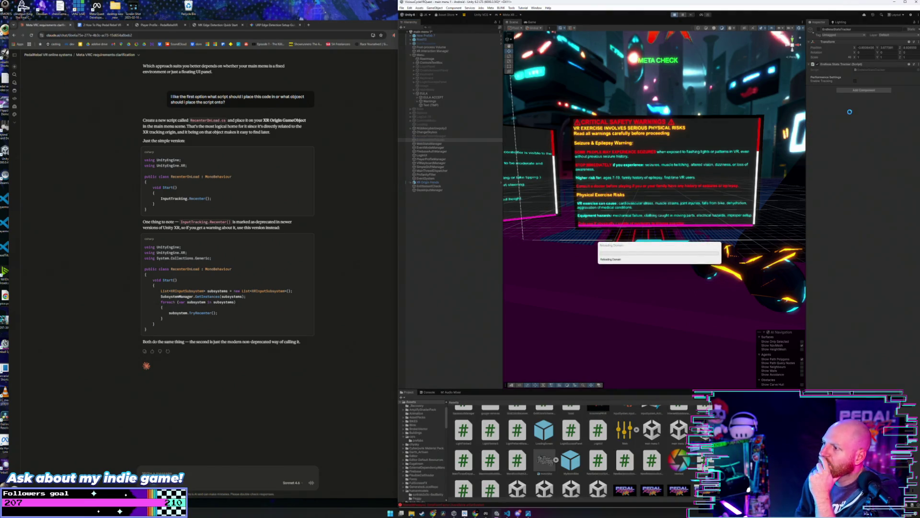
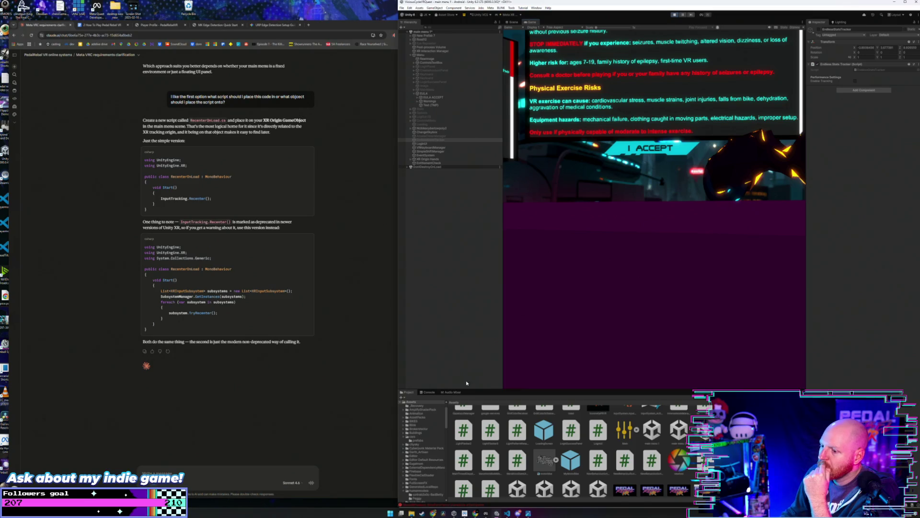
# Show the Console and read the first warning, the red error, and the OpenXR and acoustic propagation messages.
pyautogui.click(431, 392)
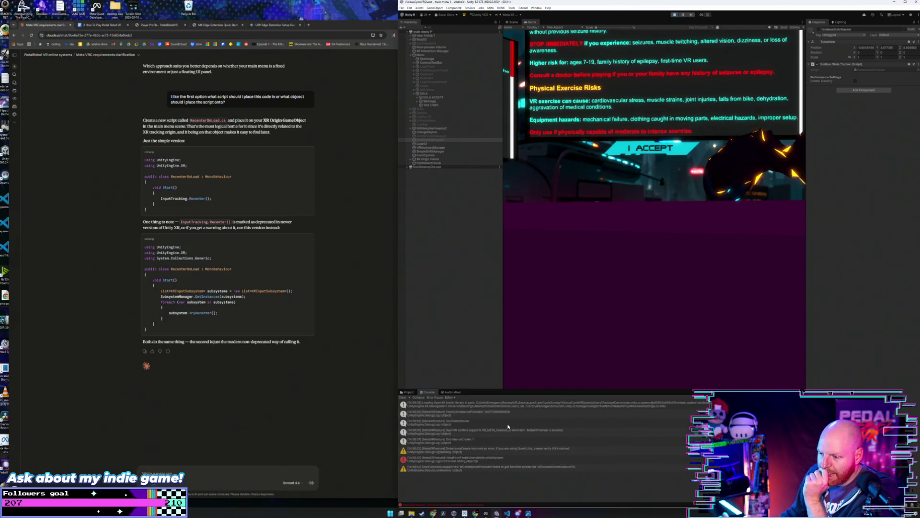
pyautogui.click(501, 450)
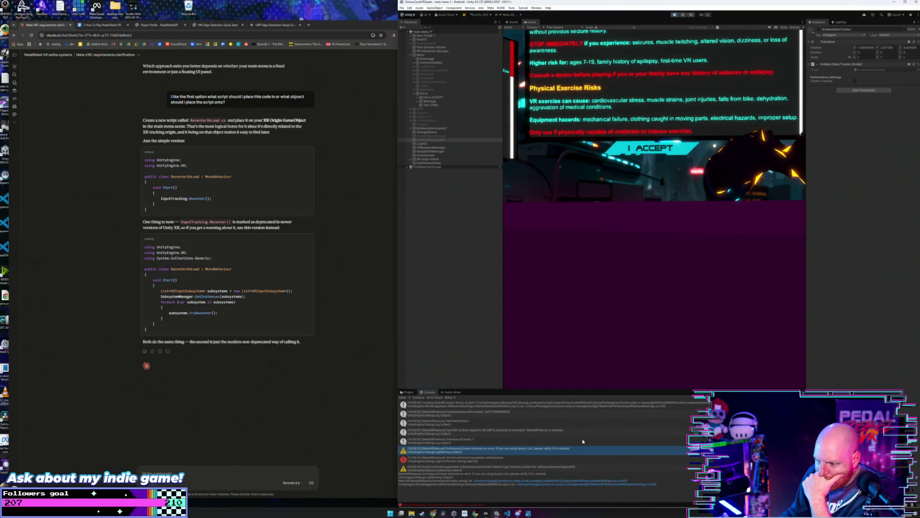
pyautogui.scroll(-2, 519, 438)
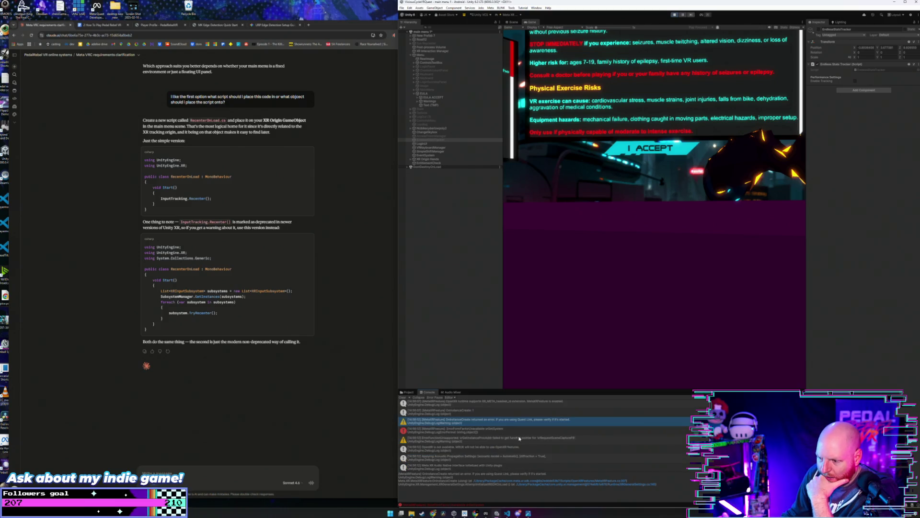
pyautogui.click(571, 439)
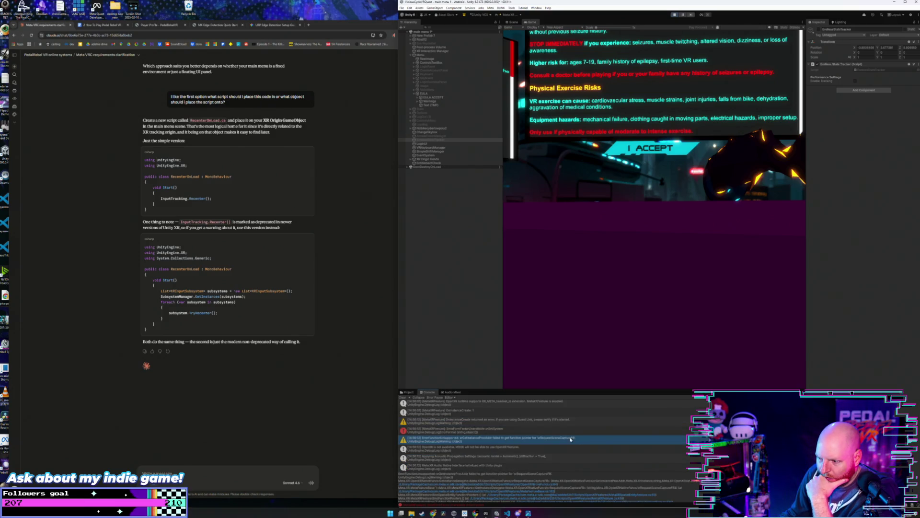
pyautogui.scroll(-1, 571, 439)
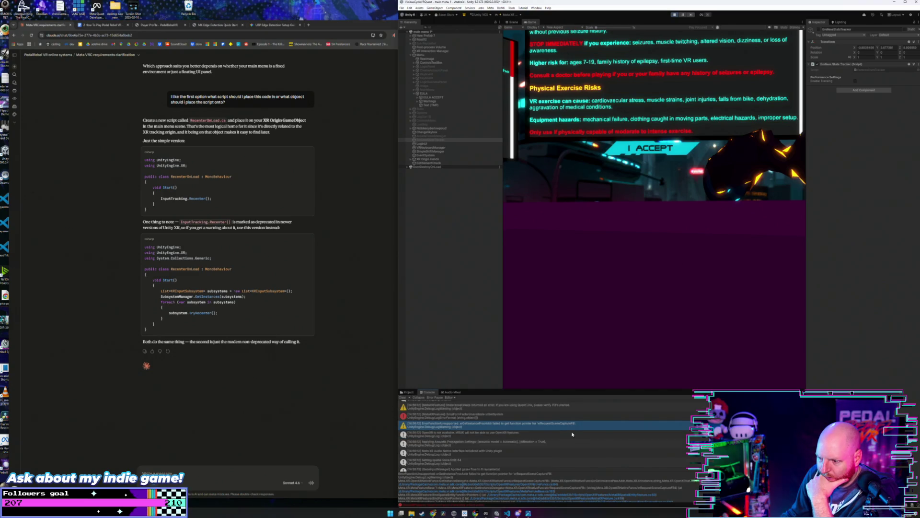
pyautogui.click(572, 434)
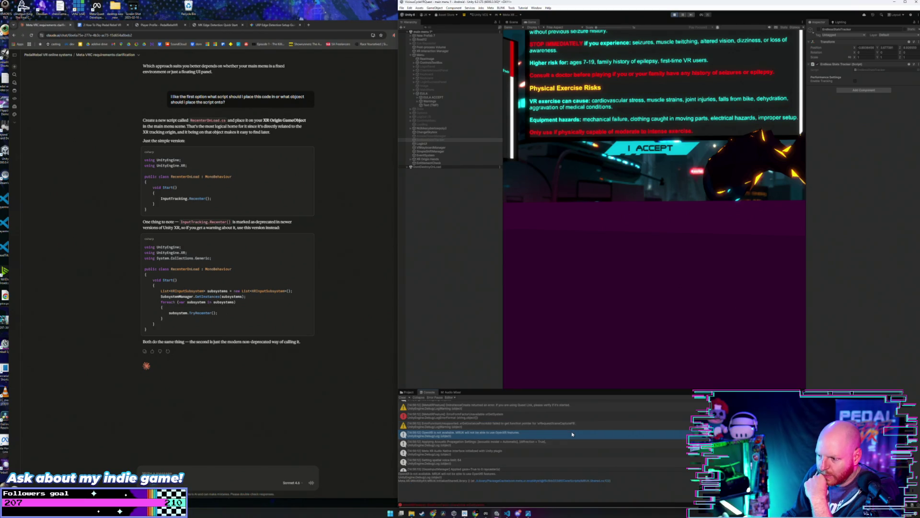
pyautogui.scroll(-1, 572, 435)
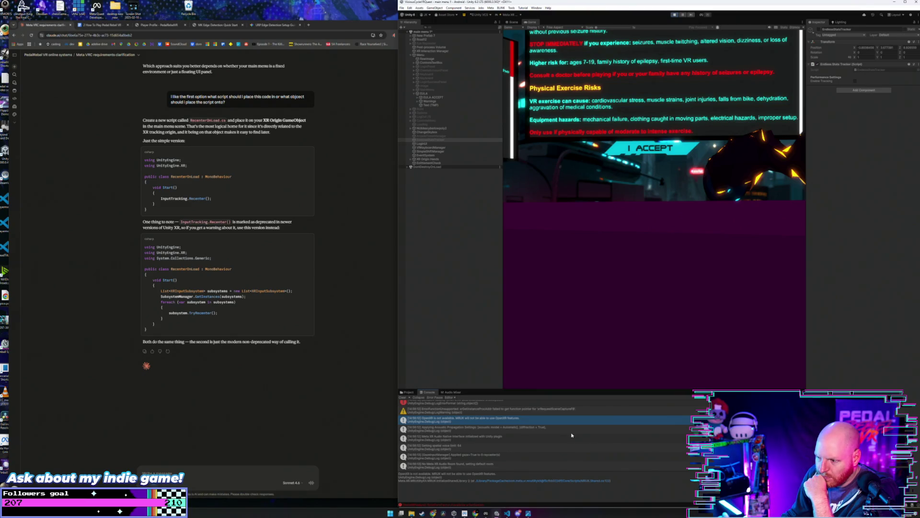
pyautogui.click(573, 431)
pyautogui.scroll(-1, 568, 439)
# Read the remaining log entries and the NOT ENTITLED stack trace, then stop Play mode.
pyautogui.click(567, 437)
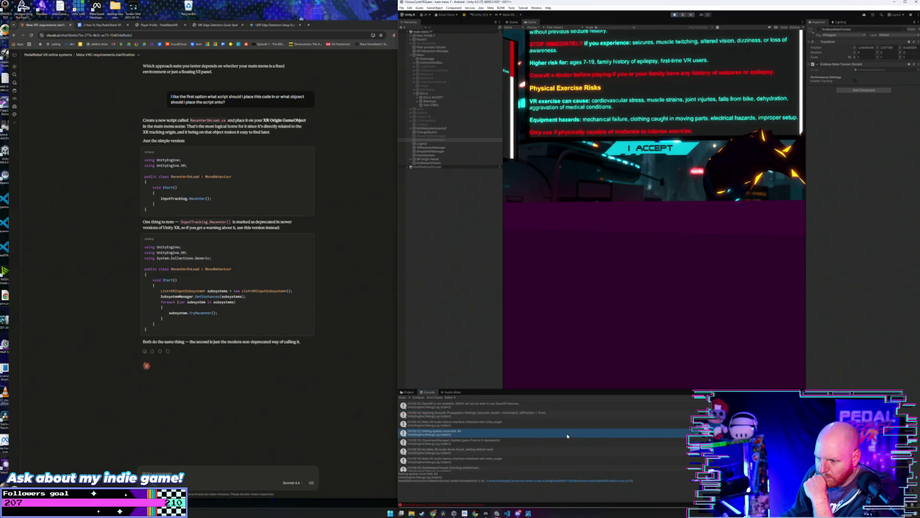
pyautogui.scroll(-2, 568, 436)
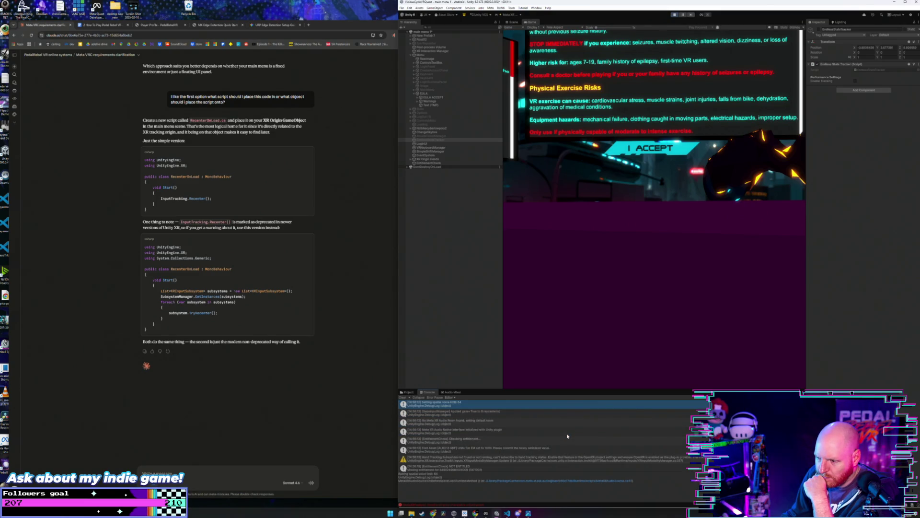
pyautogui.click(569, 413)
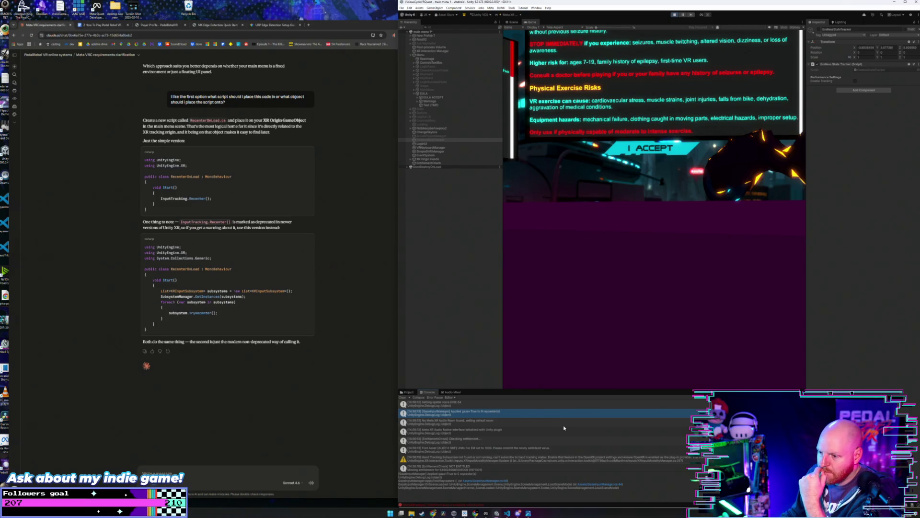
pyautogui.click(541, 439)
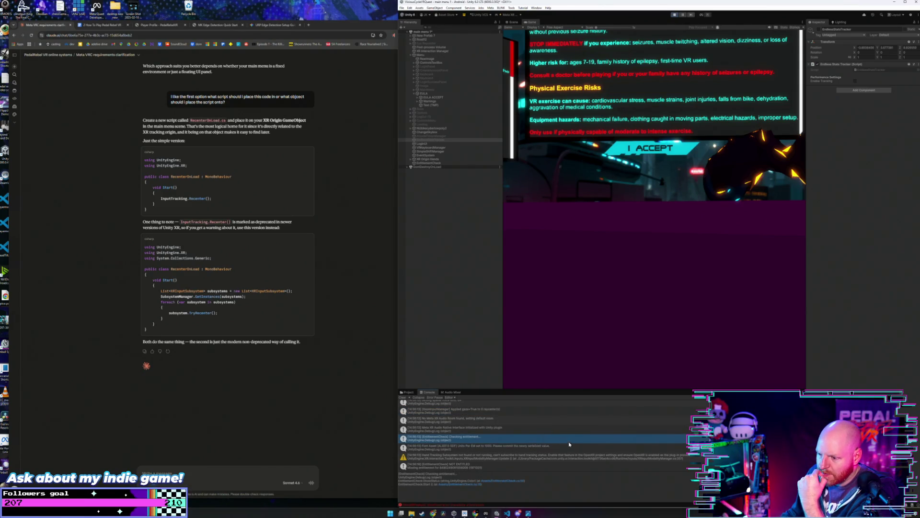
pyautogui.click(550, 449)
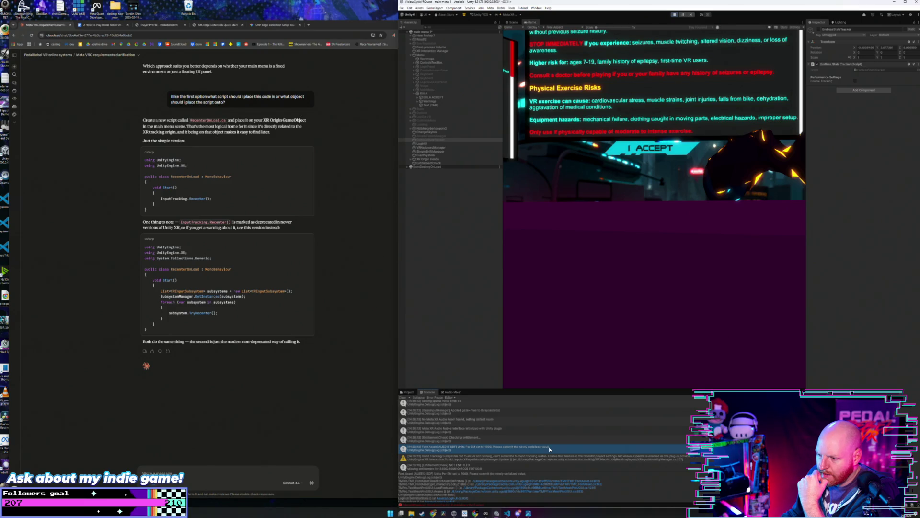
pyautogui.scroll(-1, 548, 446)
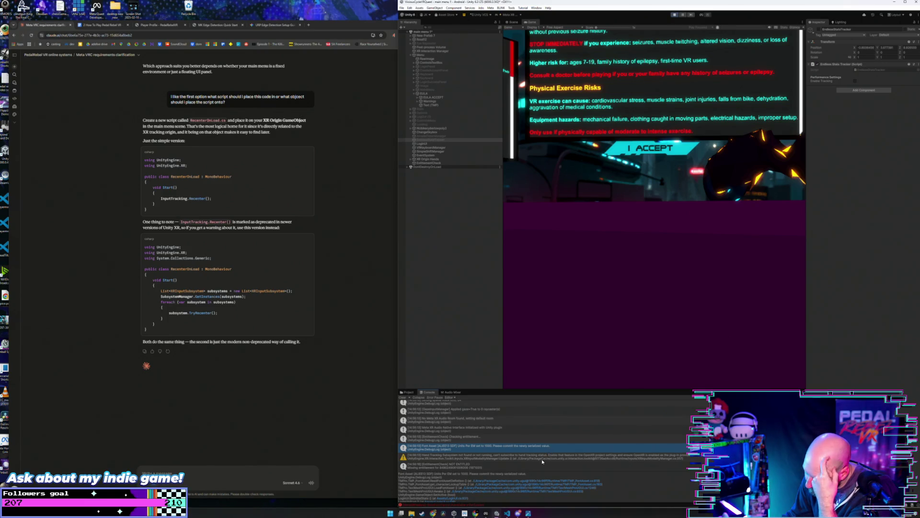
pyautogui.click(542, 458)
pyautogui.click(538, 468)
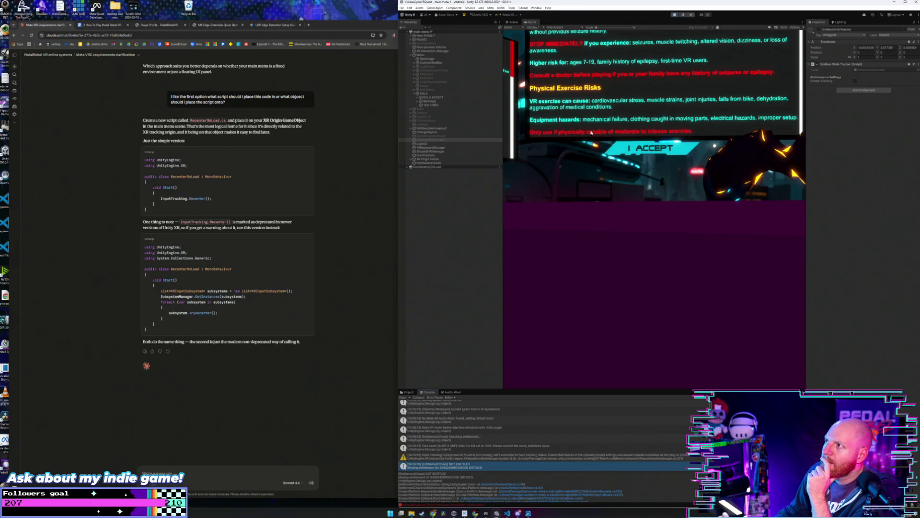
pyautogui.hotkey('ctrl', 'p')
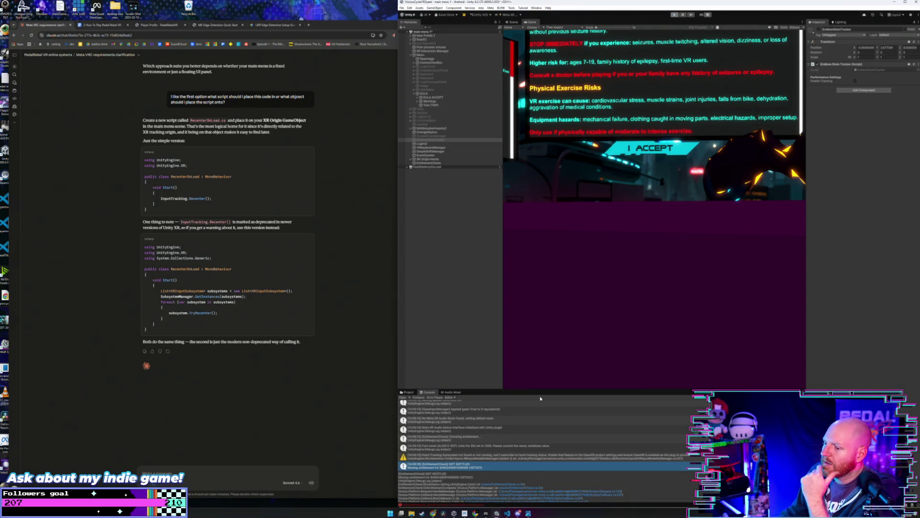
# Uncomment void QuitApp() { Application.Quit(); } on line 58 of EntitlementCheck.cs and save.
pyautogui.click(508, 513)
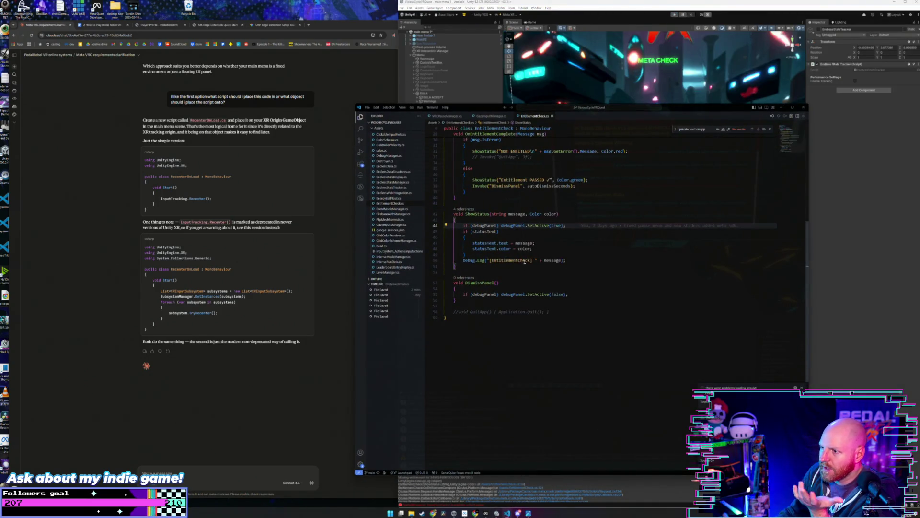
pyautogui.click(458, 312)
pyautogui.hotkey('ctrl', '/')
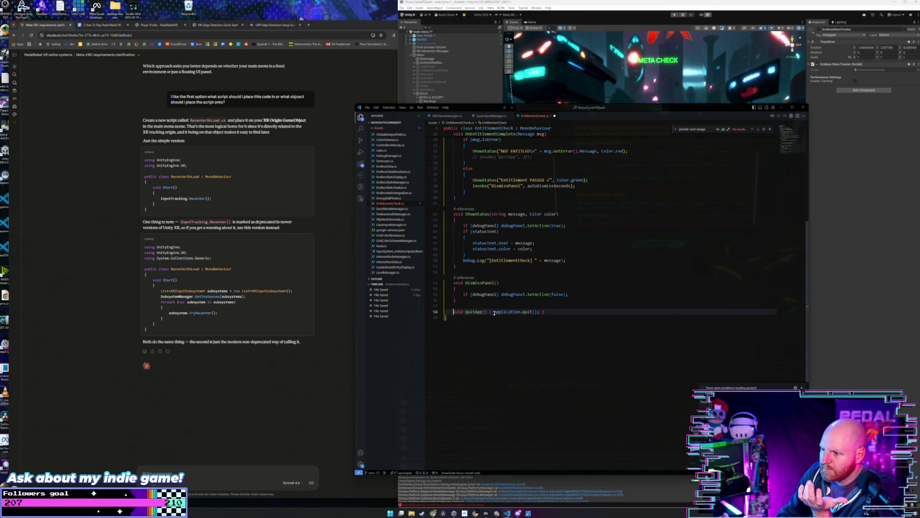
pyautogui.hotkey('ctrl', 's')
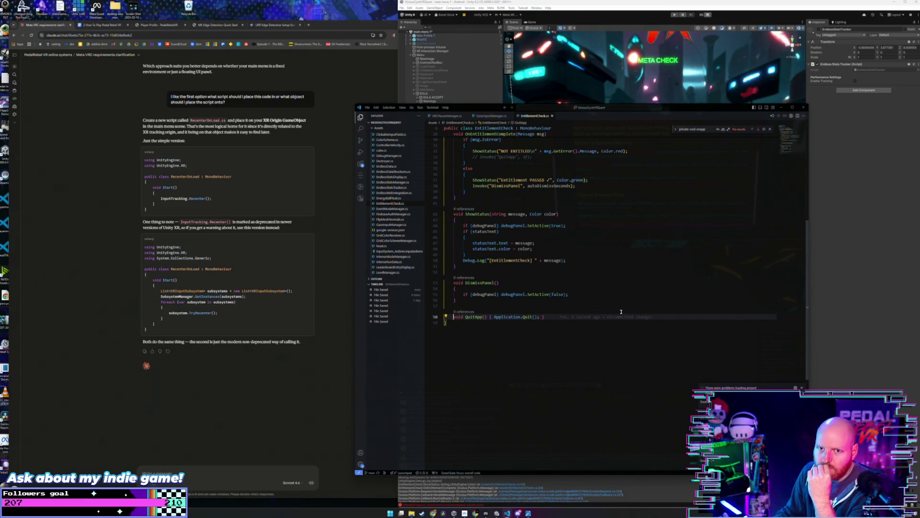
pyautogui.click(848, 223)
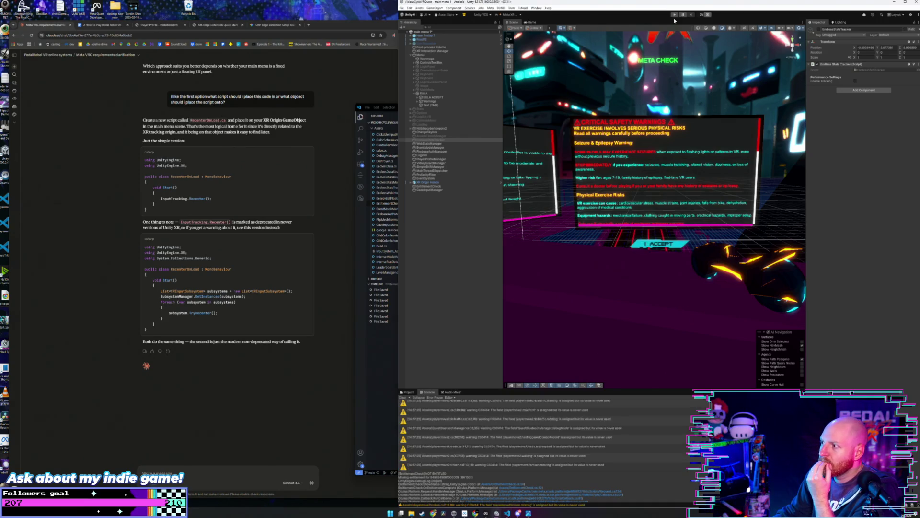
# Try to enter Play mode, clear the Console, and open the CS0104 'Application is ambiguous' error.
pyautogui.click(674, 17)
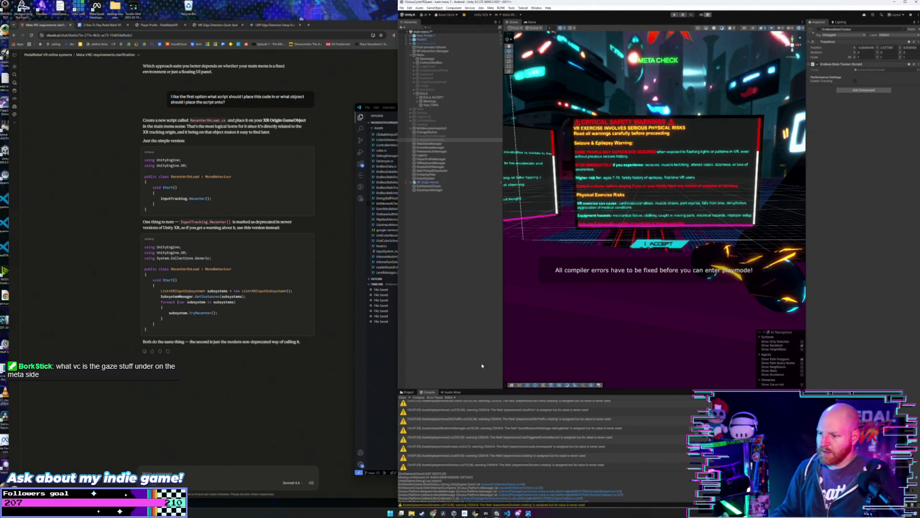
pyautogui.click(403, 398)
pyautogui.click(433, 408)
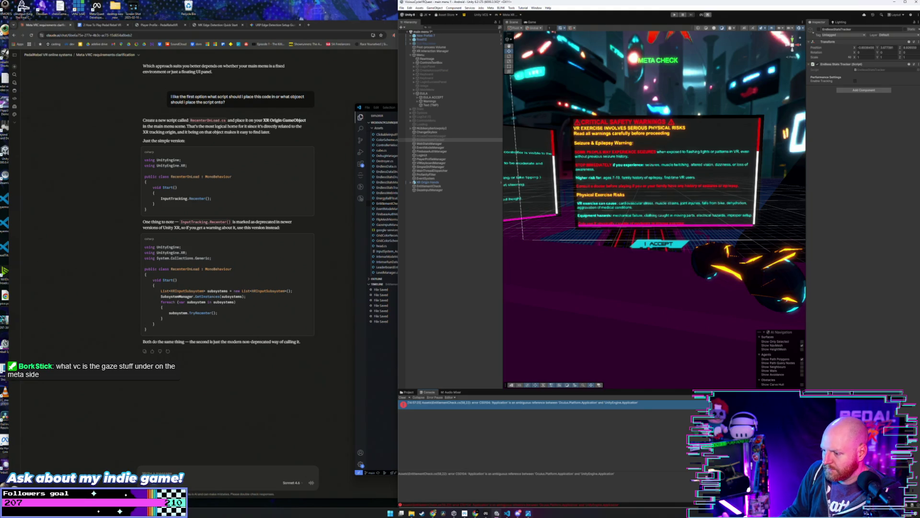
# Check QuitApp on line 58 of EntitlementCheck.cs and select the CS0104 error text to copy.
pyautogui.click(507, 513)
pyautogui.click(544, 317)
pyautogui.moveTo(545, 317); pyautogui.dragTo(454, 317)
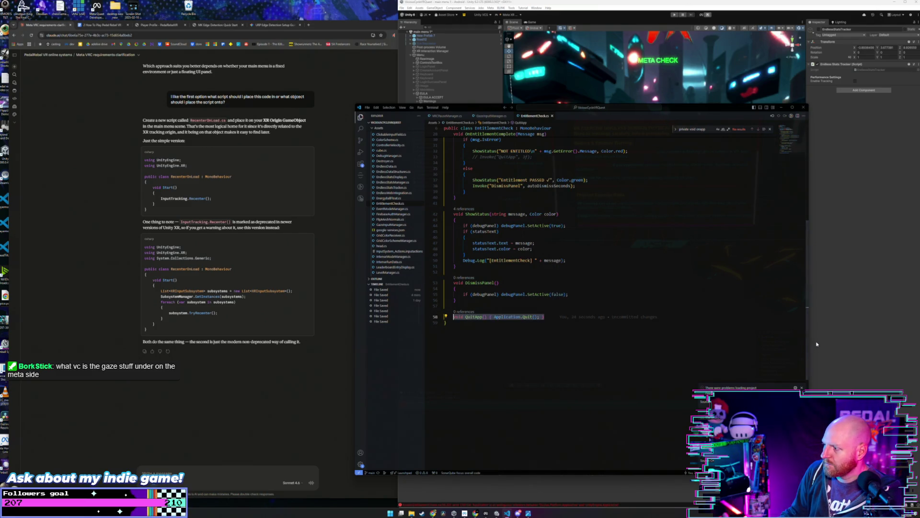
pyautogui.click(494, 482)
pyautogui.click(495, 474)
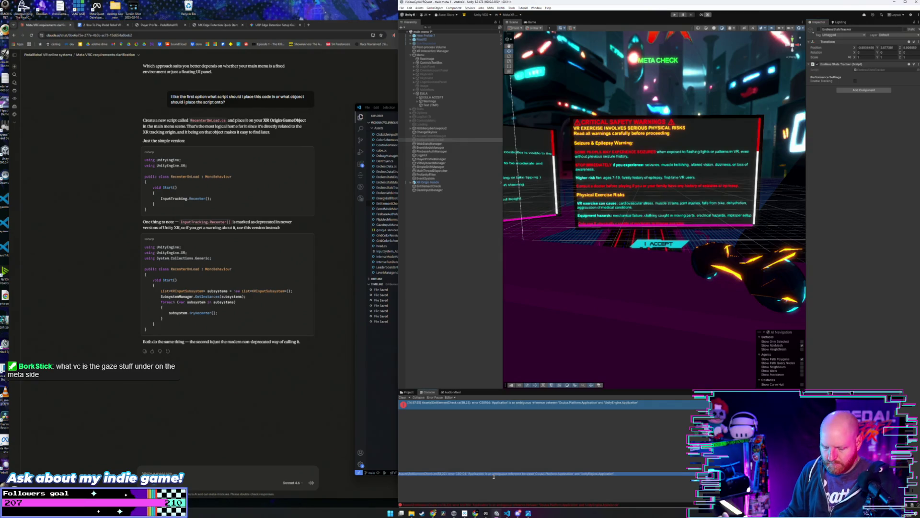
pyautogui.click(225, 473)
# Send Claude 'got this error:' with the pasted CS0104 error, then select GazeInputManager in Unity.
pyautogui.write('got this error:')
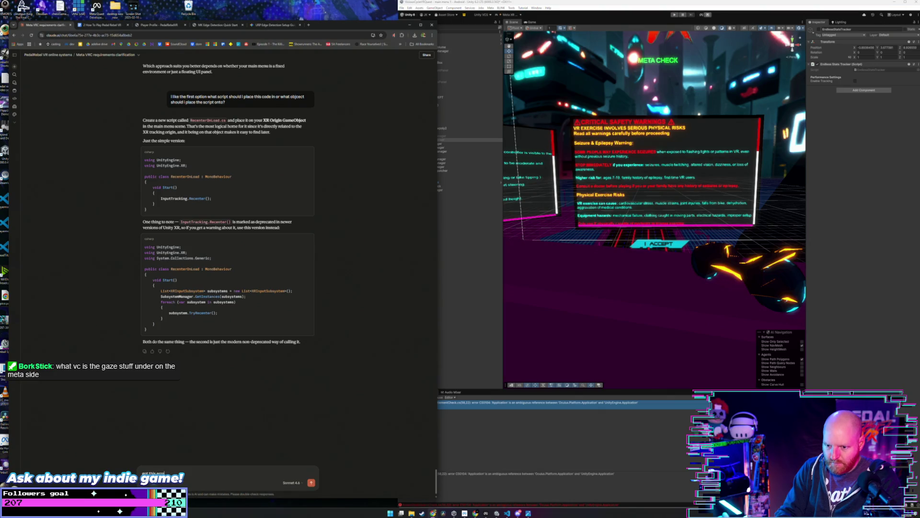
pyautogui.hotkey('shift', 'Return')
pyautogui.write("Assets\\EntitlementCheck.cs(58,22): error CS0104: 'Application' is an ambiguous reference between 'Oculus.Platform.Application' and 'UnityEngine.Application'")
pyautogui.press('Return')
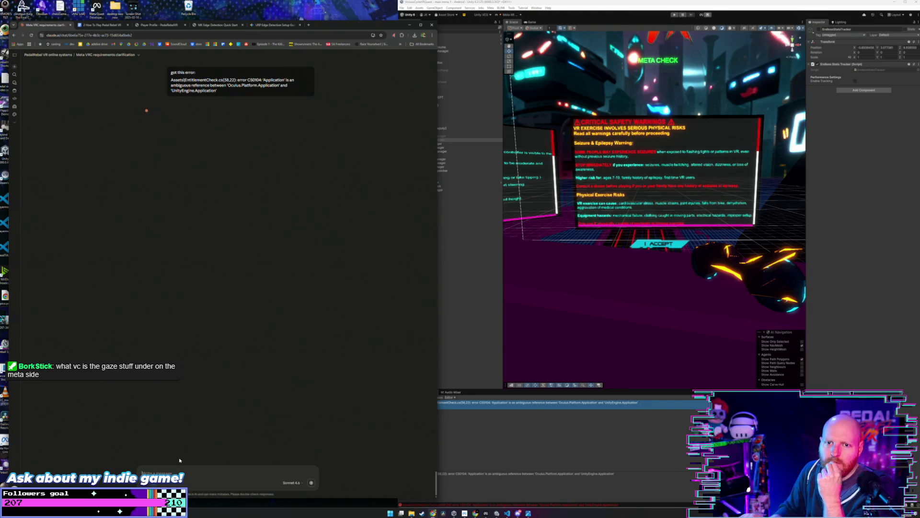
pyautogui.click(459, 261)
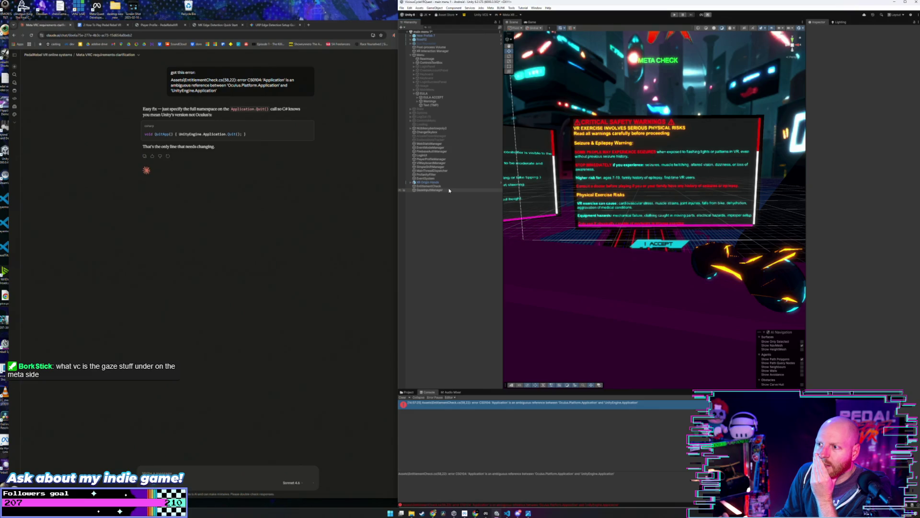
pyautogui.click(472, 191)
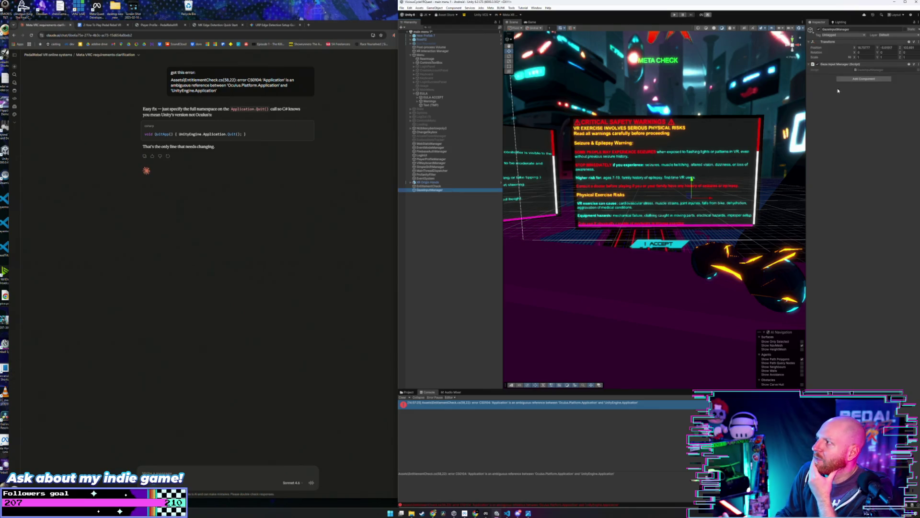
# Open GazeInputManager.cs from its component menu and read through Awake, OnApplicationFocus and SetGaze.
pyautogui.rightClick(867, 66)
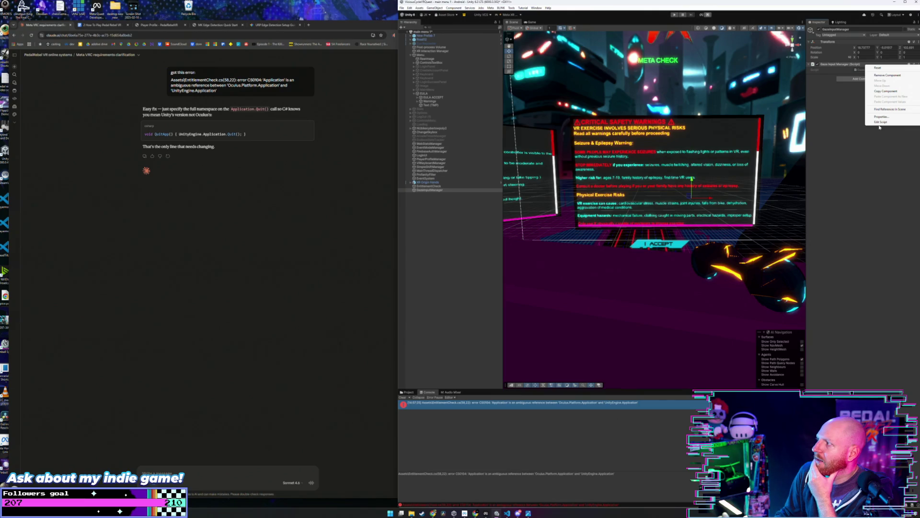
pyautogui.click(752, 172)
pyautogui.click(612, 209)
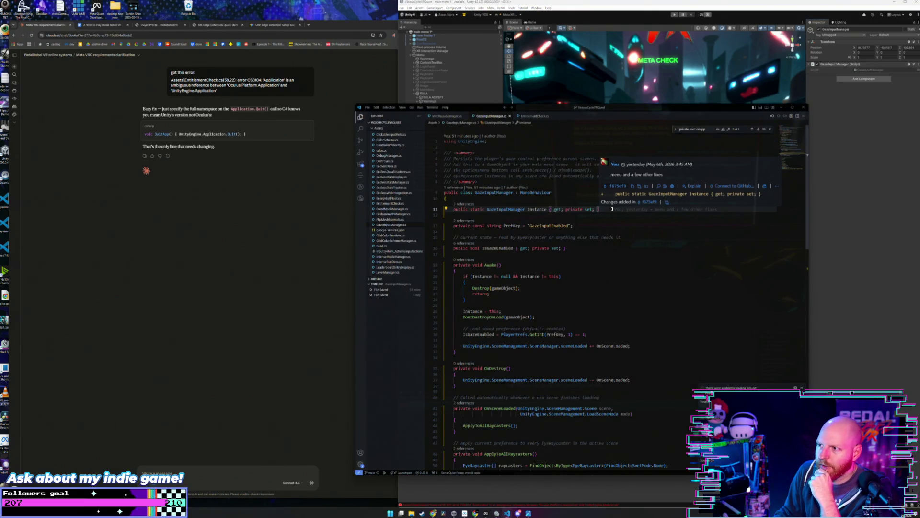
pyautogui.click(611, 225)
pyautogui.scroll(-3, 610, 225)
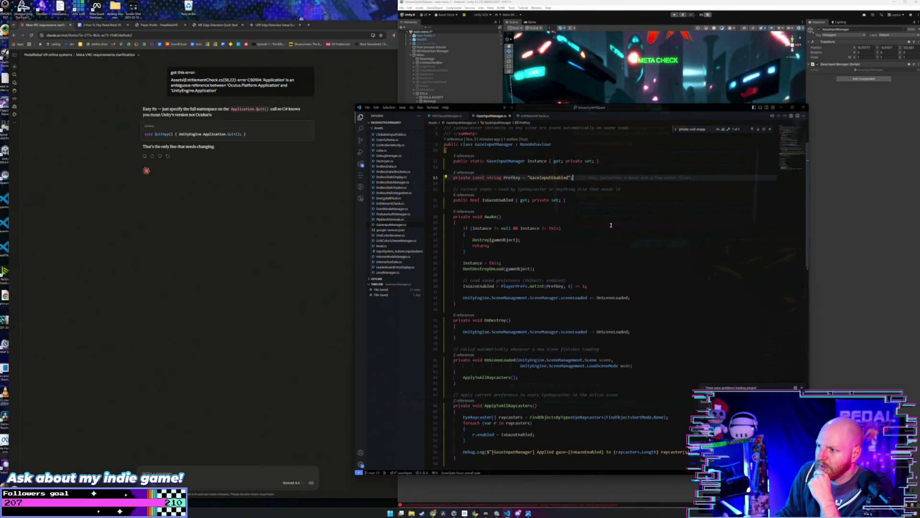
pyautogui.click(611, 225)
pyautogui.scroll(-9, 616, 235)
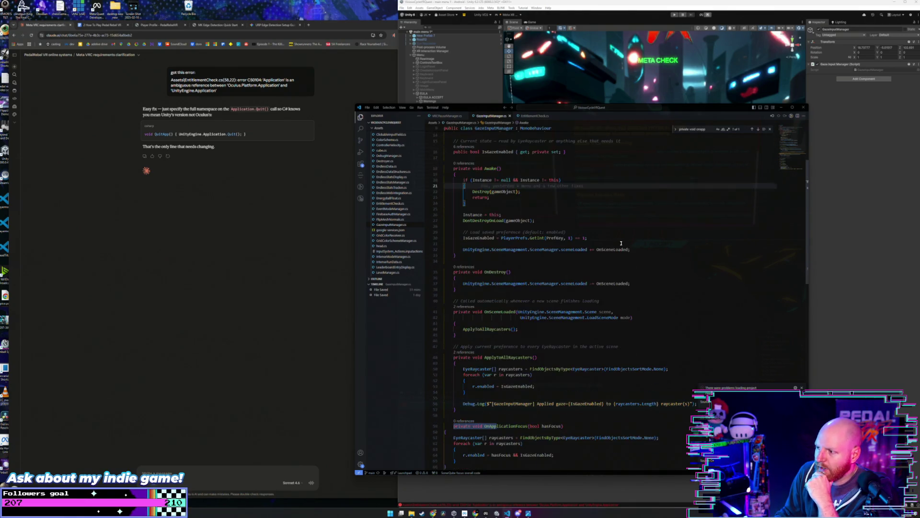
pyautogui.click(586, 282)
pyautogui.scroll(-4, 586, 282)
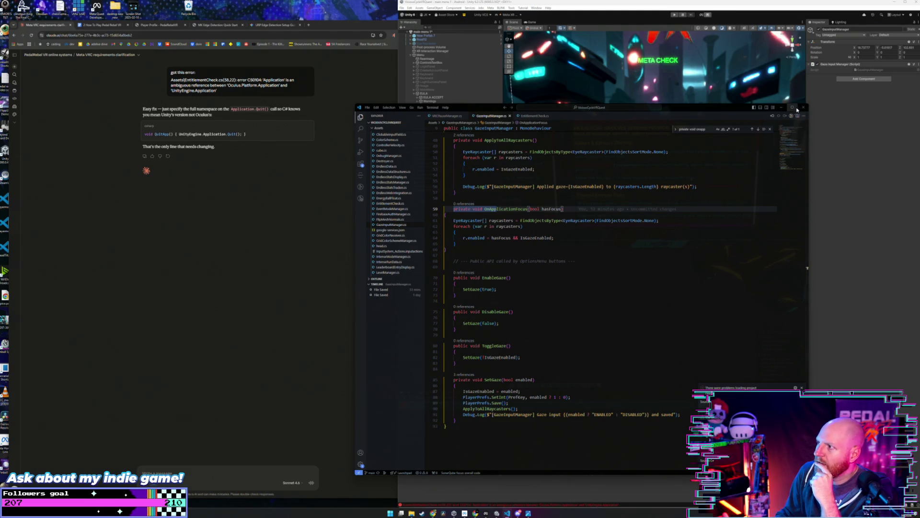
pyautogui.click(781, 109)
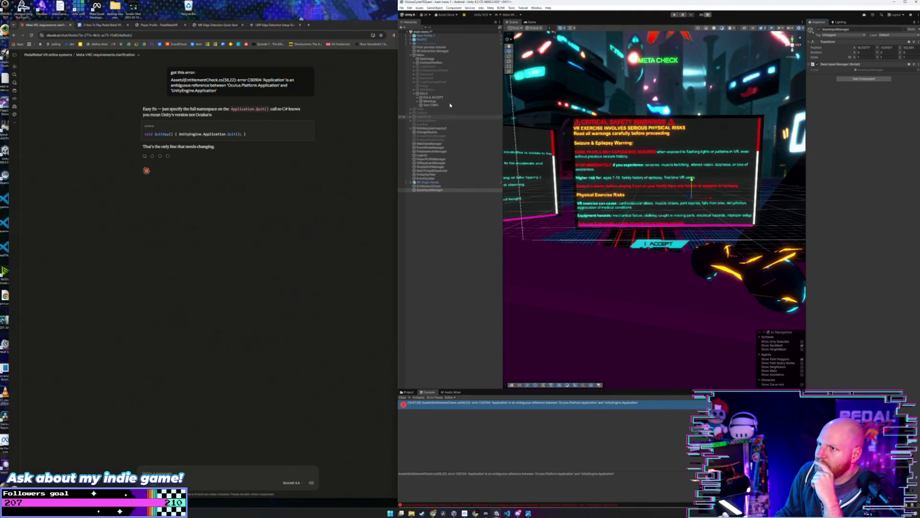
# Select XR Origin Hands and inspect the removed XR Gaze Assistance component's options without changing them.
pyautogui.click(439, 183)
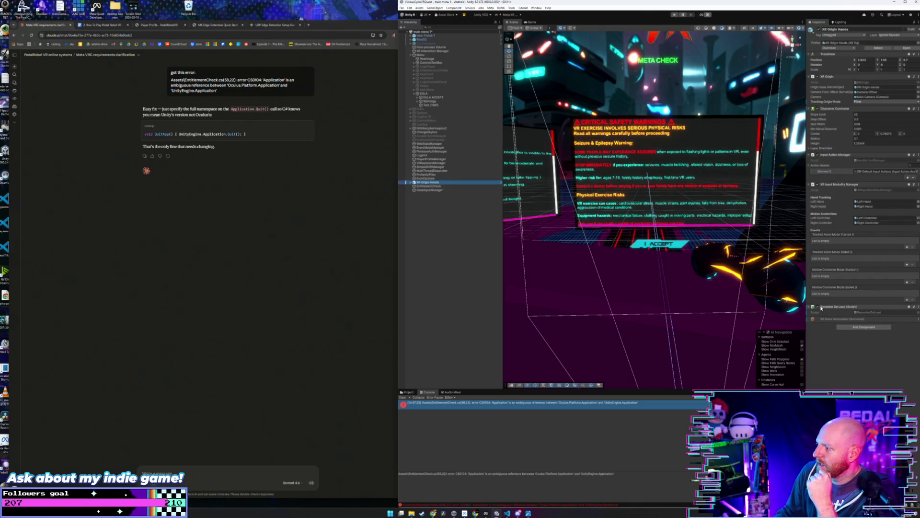
pyautogui.click(837, 320)
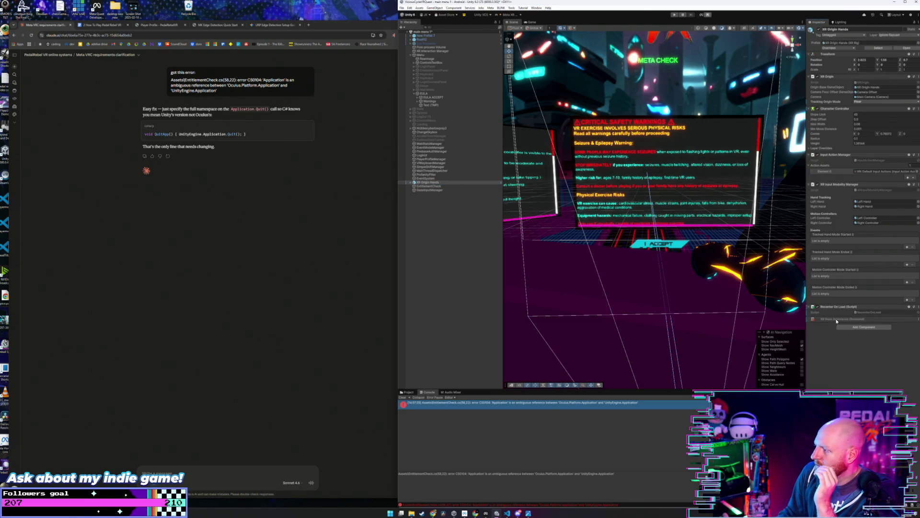
pyautogui.rightClick(836, 321)
pyautogui.moveTo(847, 323)
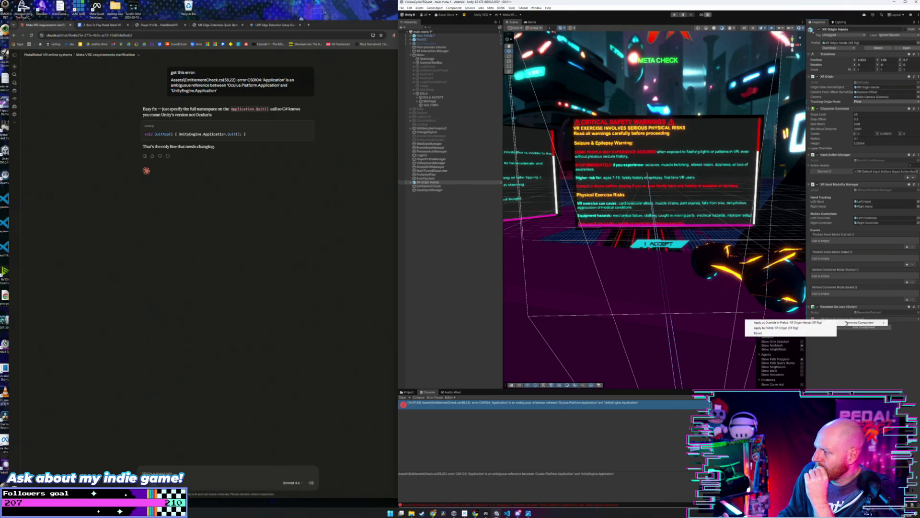
pyautogui.click(839, 358)
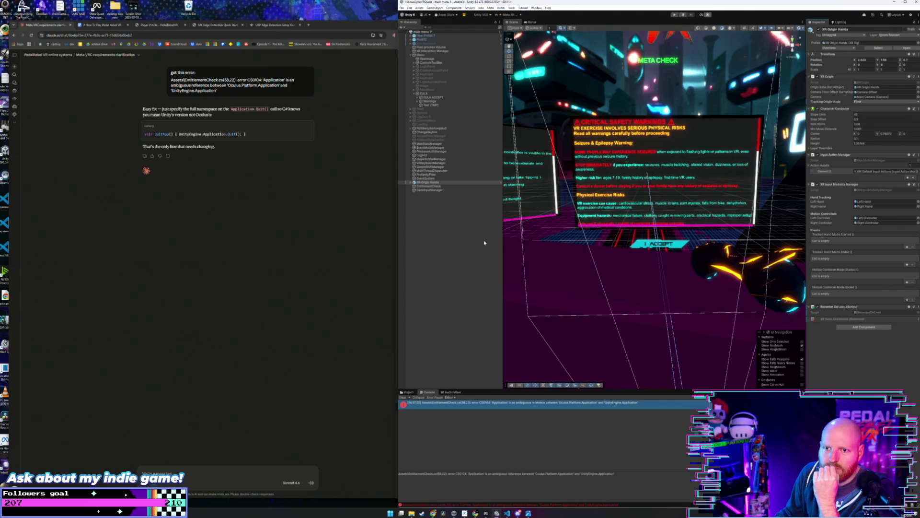
# Expand XR Origin Hands to Main Camera, inspect Eye Raycaster and Left Controller, and select Claude's QuitApp fix.
pyautogui.click(411, 183)
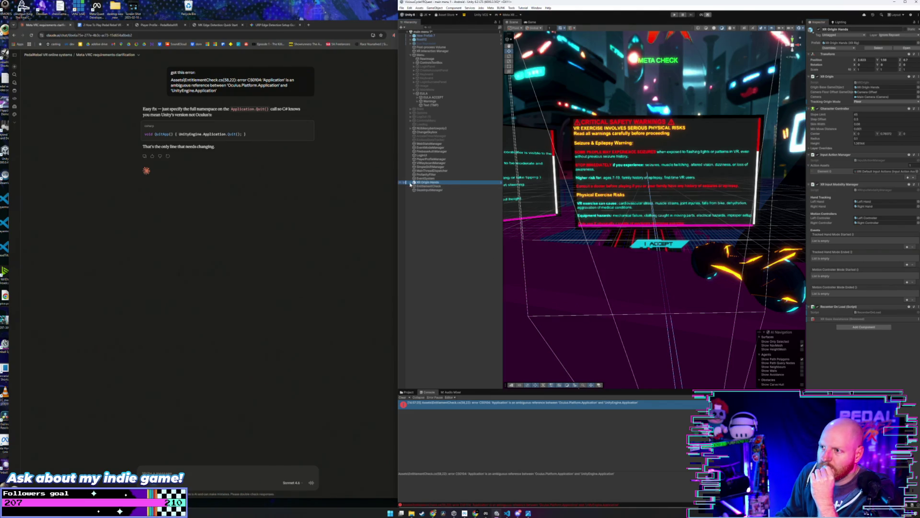
pyautogui.click(410, 183)
pyautogui.click(429, 186)
pyautogui.click(415, 187)
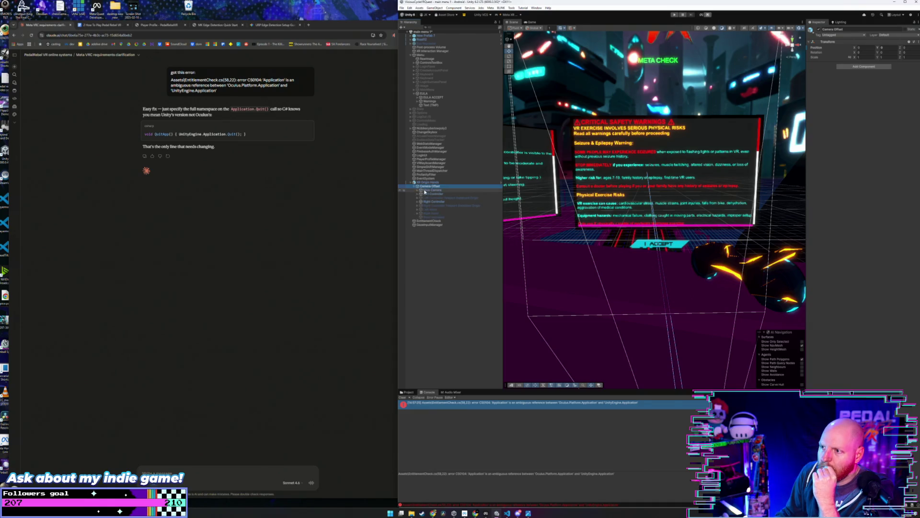
pyautogui.click(420, 191)
pyautogui.click(428, 195)
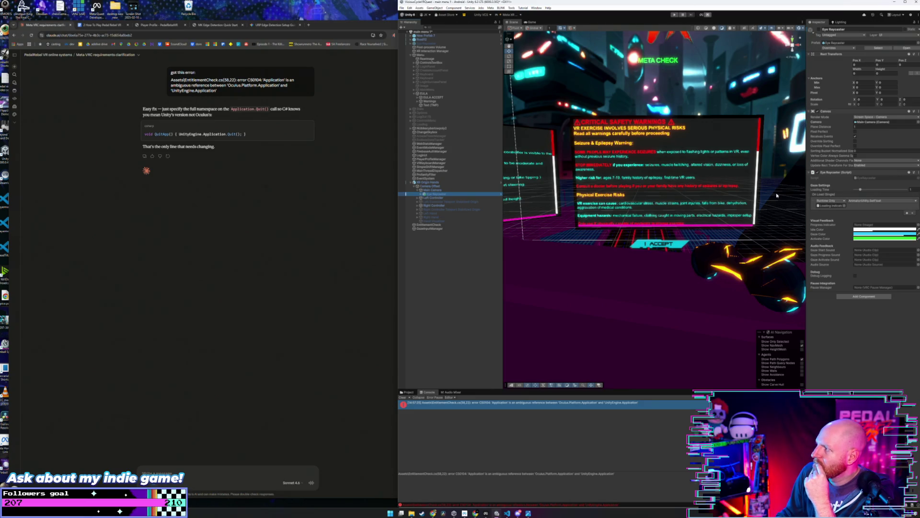
pyautogui.click(441, 198)
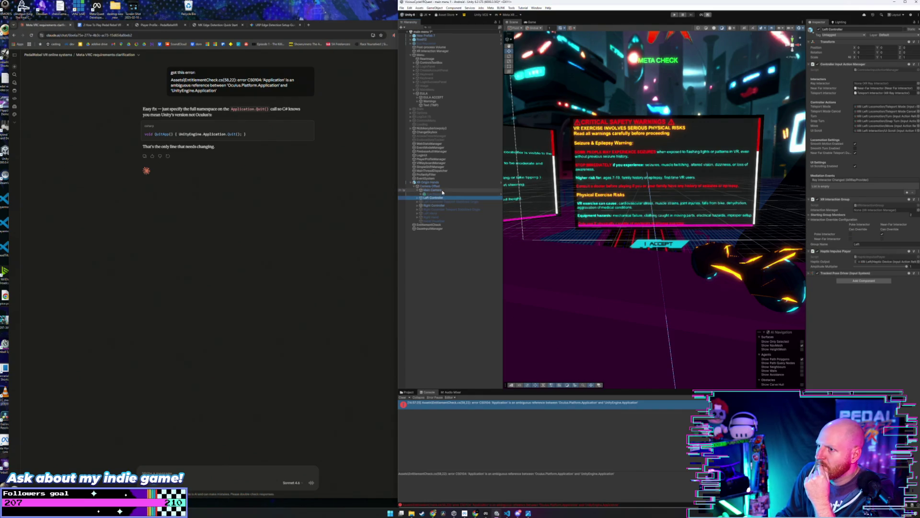
pyautogui.click(424, 183)
pyautogui.click(355, 178)
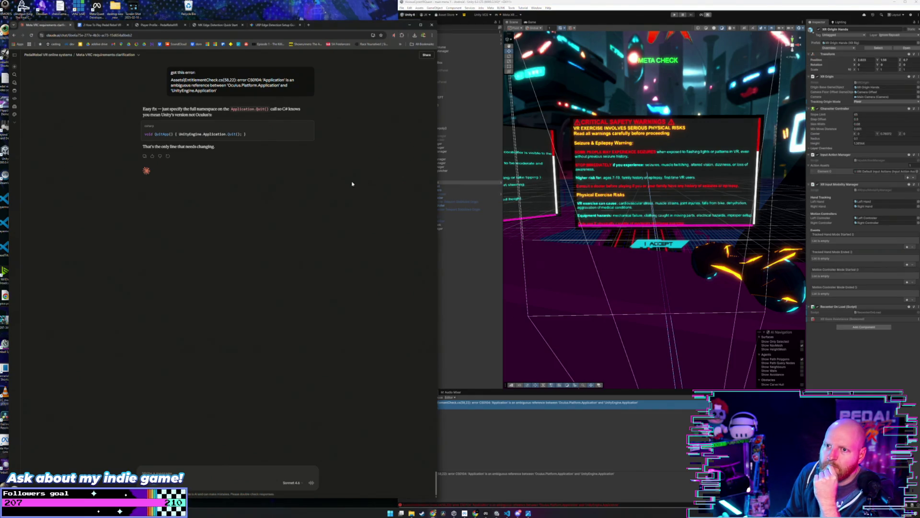
pyautogui.moveTo(283, 135); pyautogui.dragTo(143, 139)
pyautogui.hotkey('ctrl', 'c')
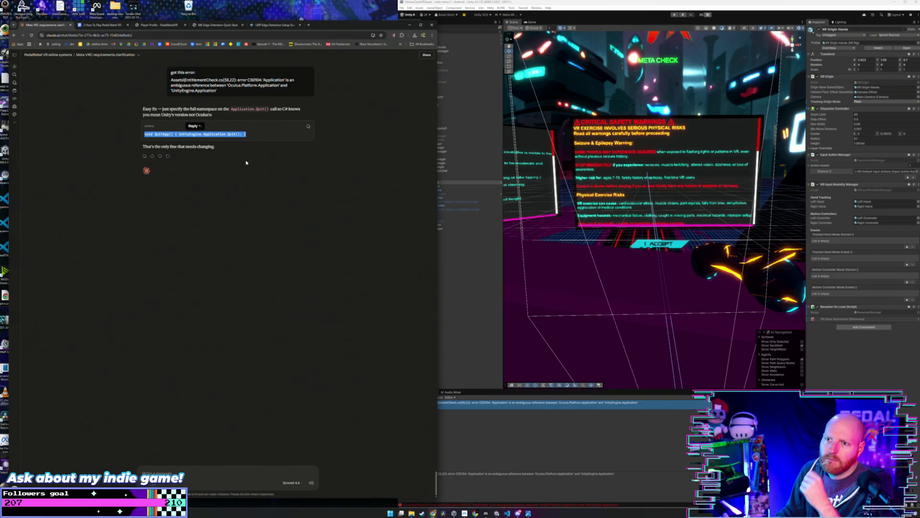
# Replace line 58 of EntitlementCheck.cs with QuitApp() { UnityEngine.Application.Quit(); } and save it.
pyautogui.click(507, 513)
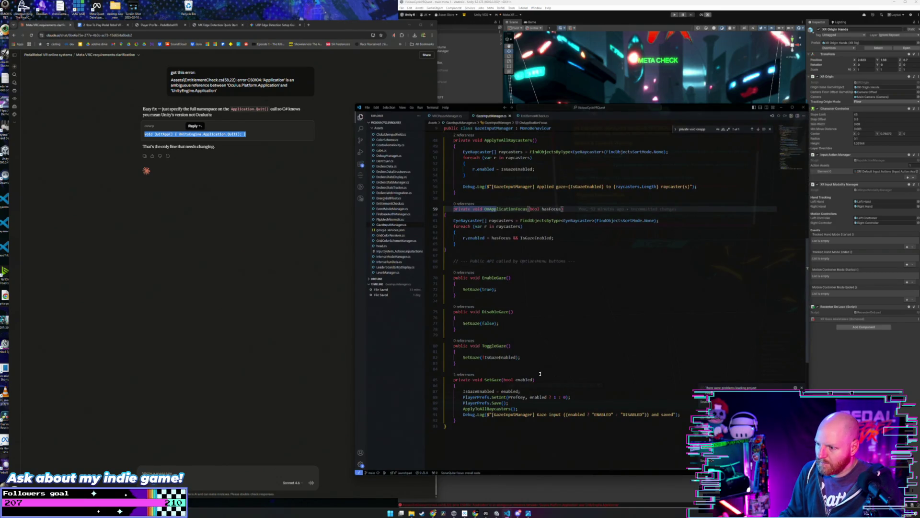
pyautogui.scroll(-3, 540, 374)
pyautogui.scroll(3, 540, 378)
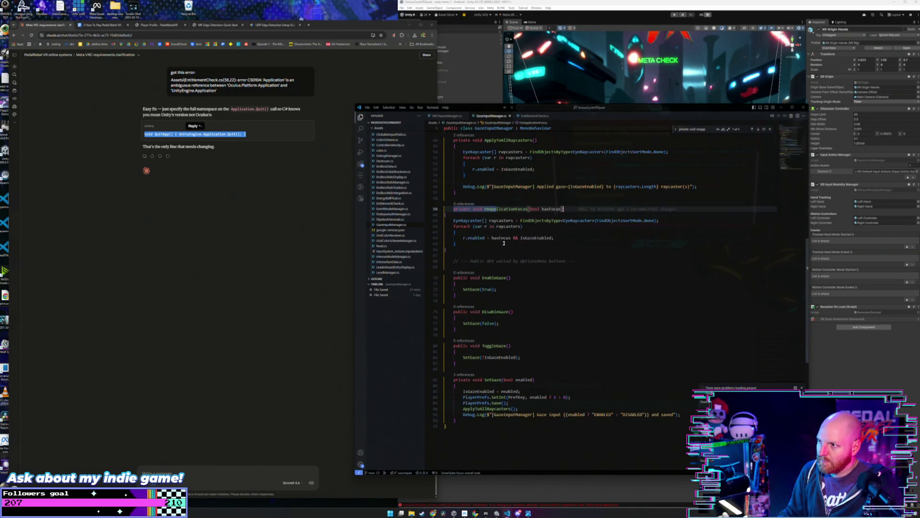
pyautogui.click(535, 119)
pyautogui.click(539, 320)
pyautogui.moveTo(545, 317); pyautogui.dragTo(456, 317)
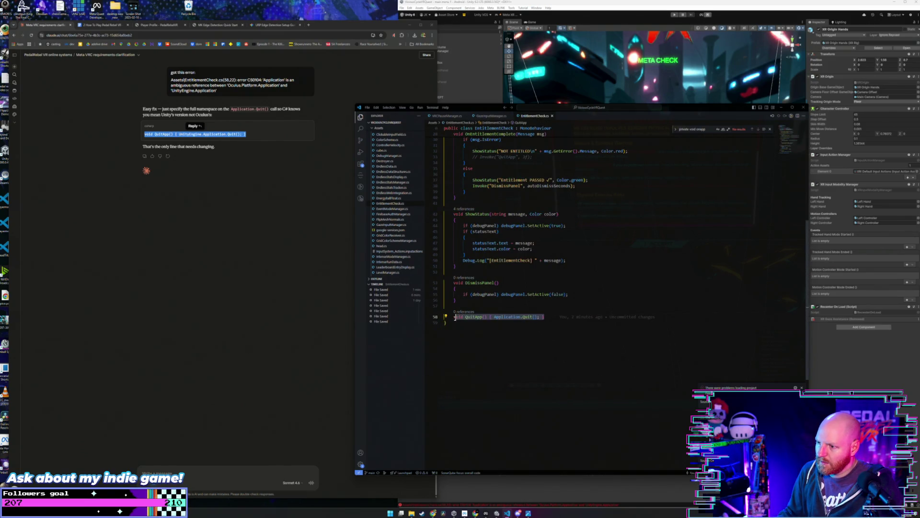
pyautogui.hotkey('ctrl', 'v')
pyautogui.hotkey('ctrl', 's')
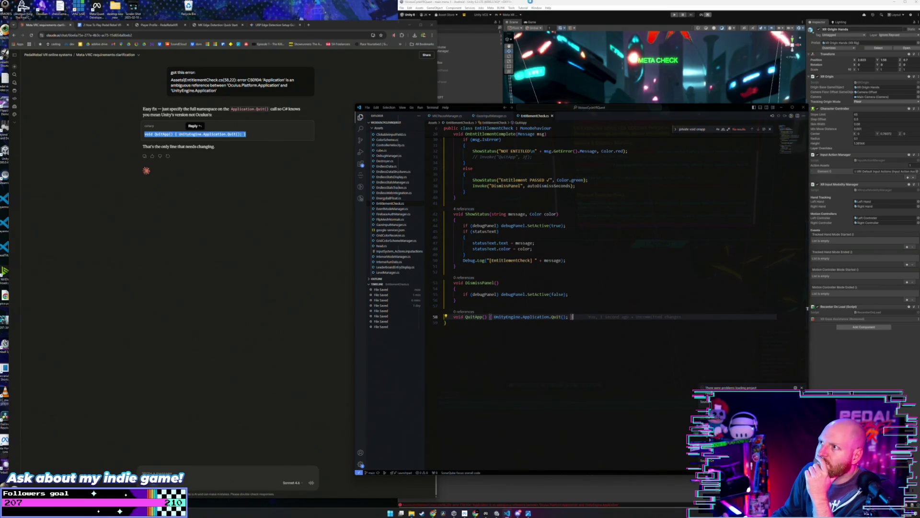
pyautogui.hotkey('alt', 'Tab')
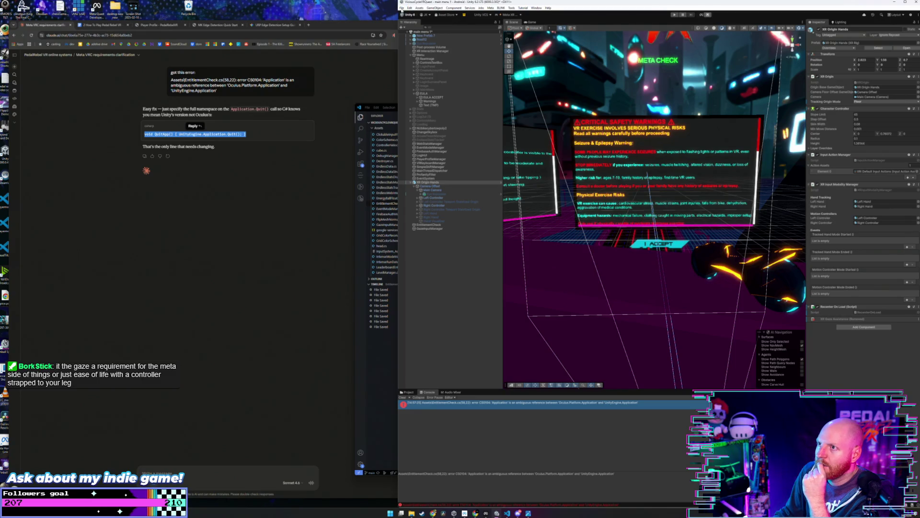
# Save the scene and the project, clear the Console, and run the game in Play mode.
pyautogui.click(402, 8)
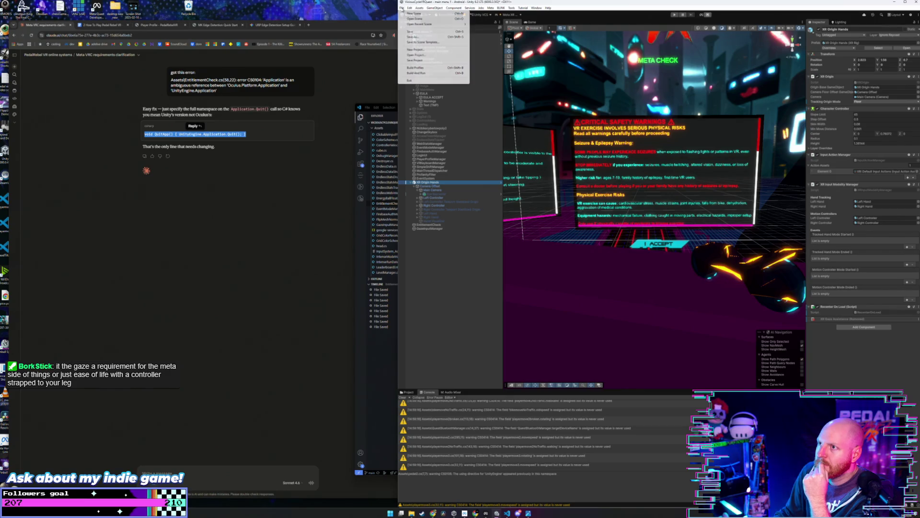
pyautogui.click(409, 32)
pyautogui.click(402, 8)
pyautogui.click(421, 61)
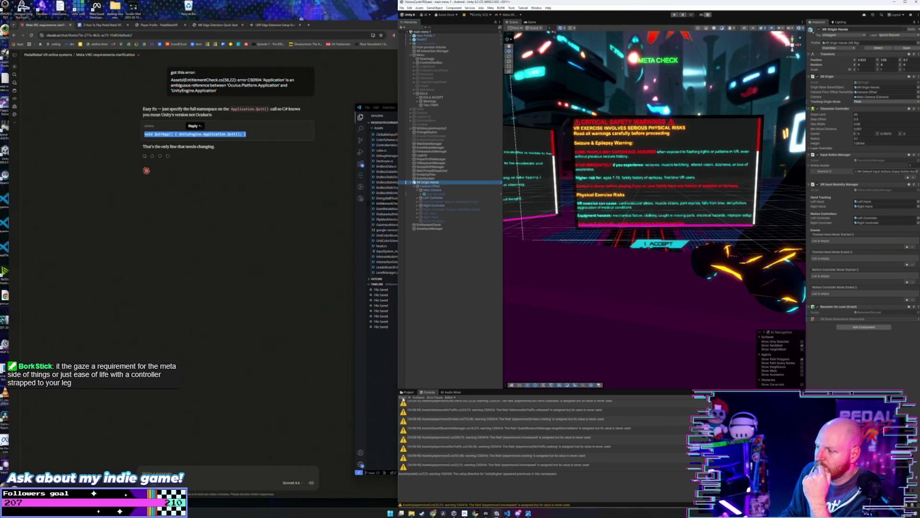
pyautogui.click(402, 397)
pyautogui.click(673, 16)
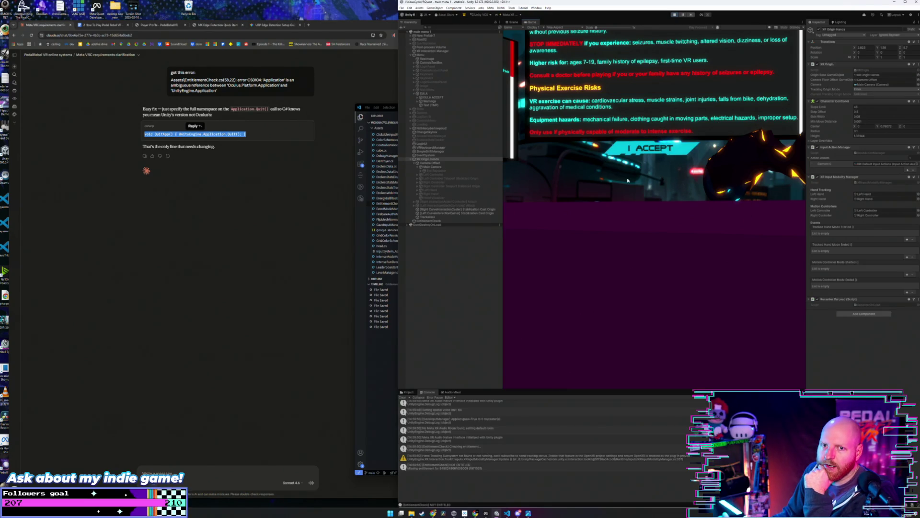
# In the running game, accept the safety warnings and log out to the sign-in menu.
pyautogui.click(619, 149)
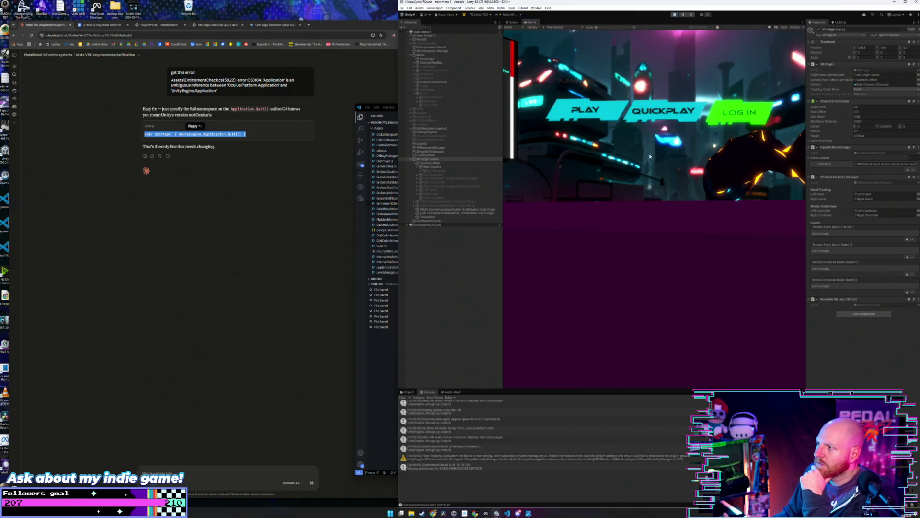
pyautogui.click(590, 120)
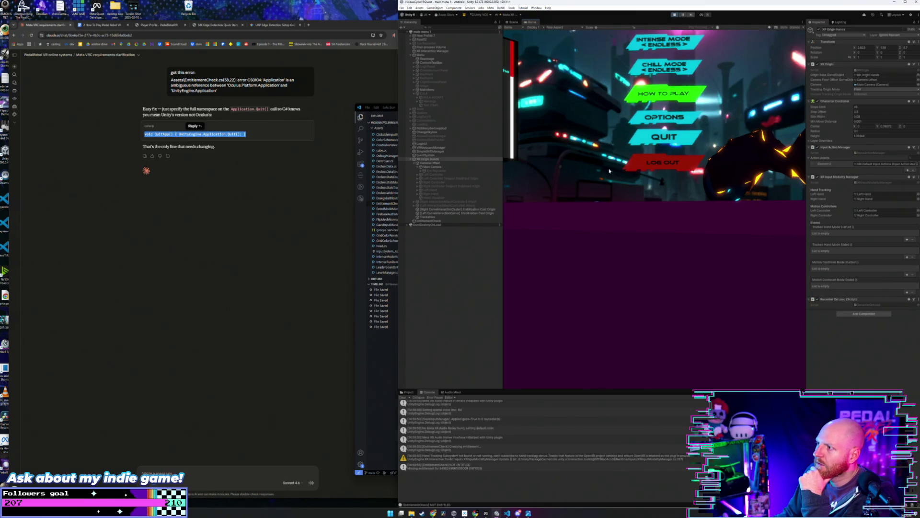
pyautogui.click(628, 164)
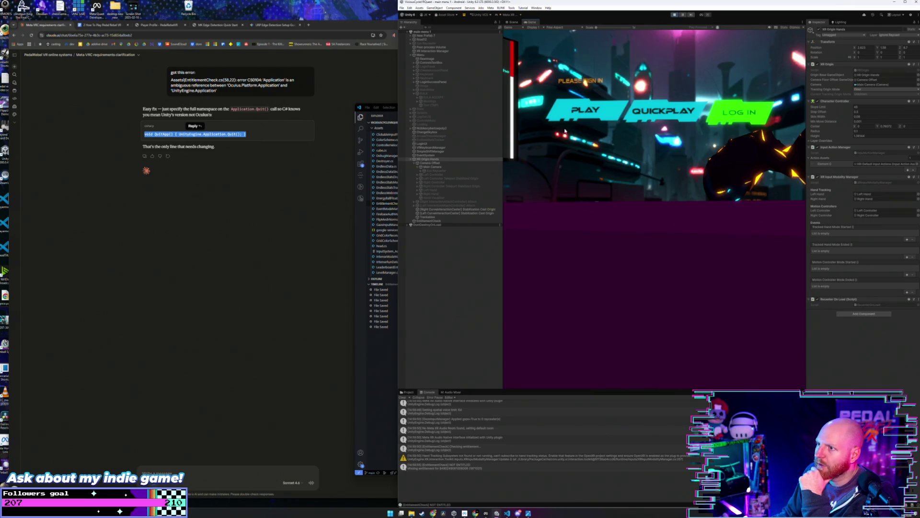
# Copy the ErrorFormFactorUnavailable stack trace from the Console and paste it into the Claude message.
pyautogui.click(473, 468)
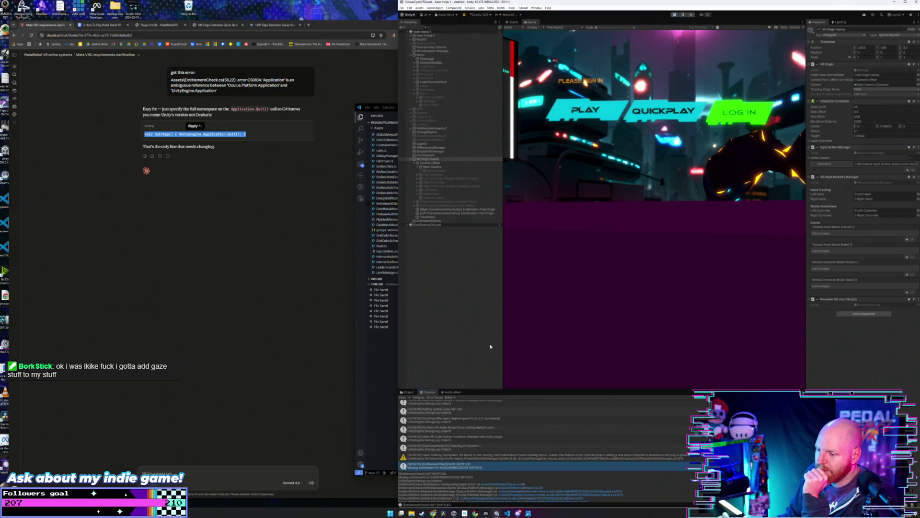
pyautogui.scroll(3, 484, 454)
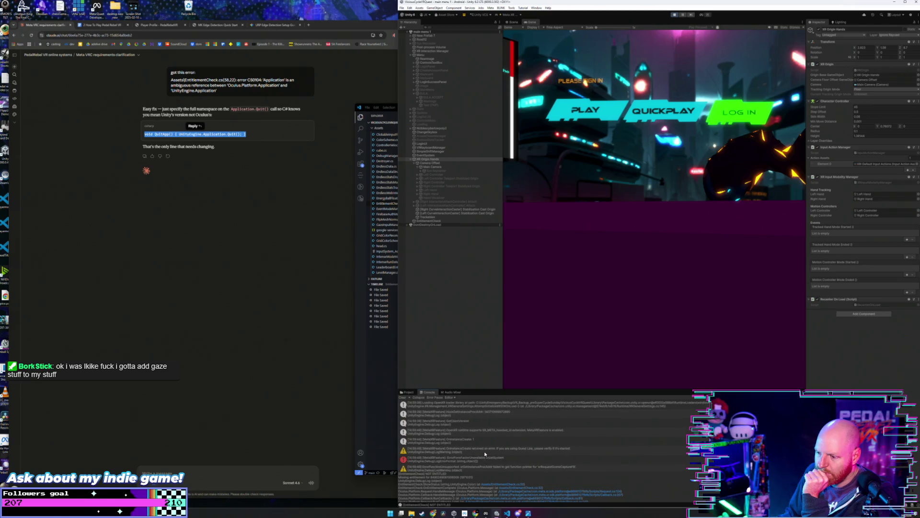
pyautogui.click(504, 459)
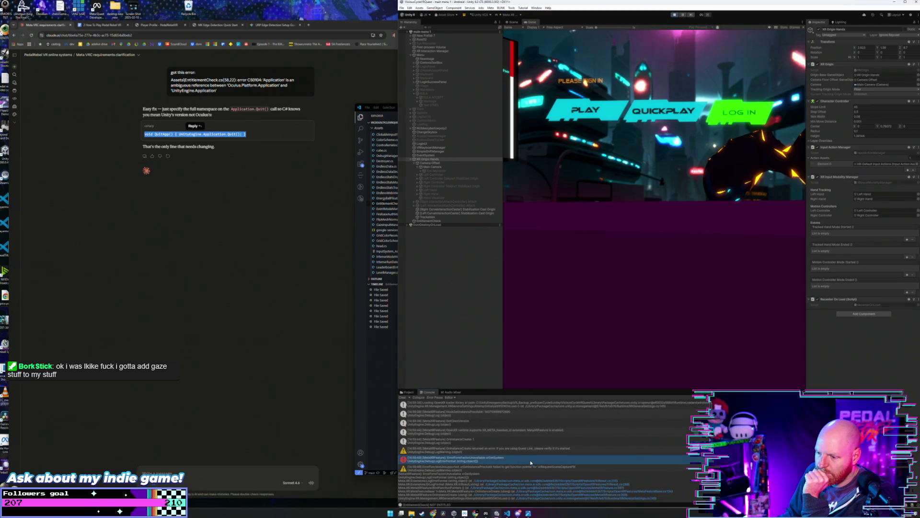
pyautogui.scroll(-2, 553, 479)
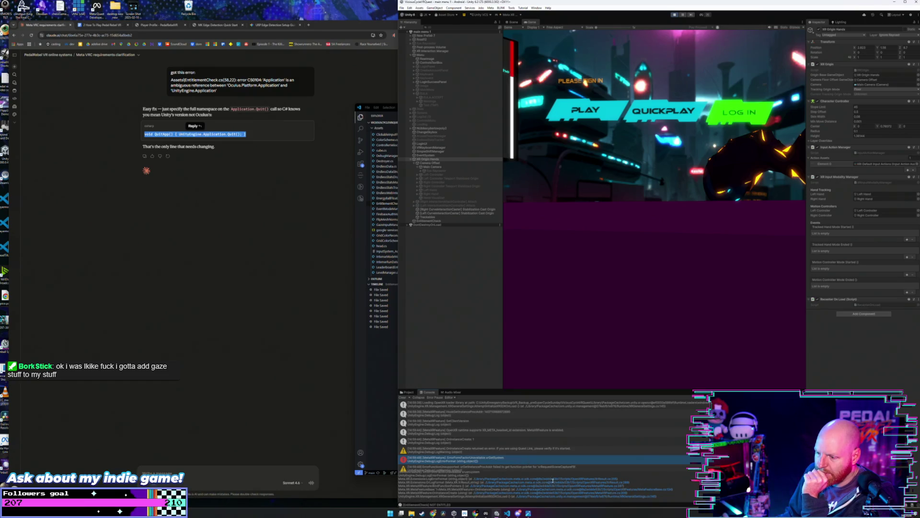
pyautogui.moveTo(551, 491); pyautogui.dragTo(524, 469)
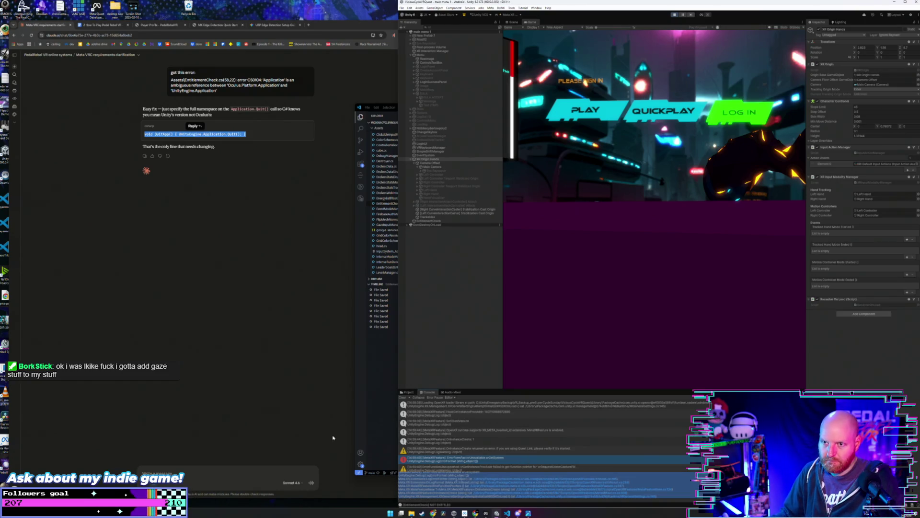
pyautogui.click(206, 472)
pyautogui.hotkey('ctrl', 'v')
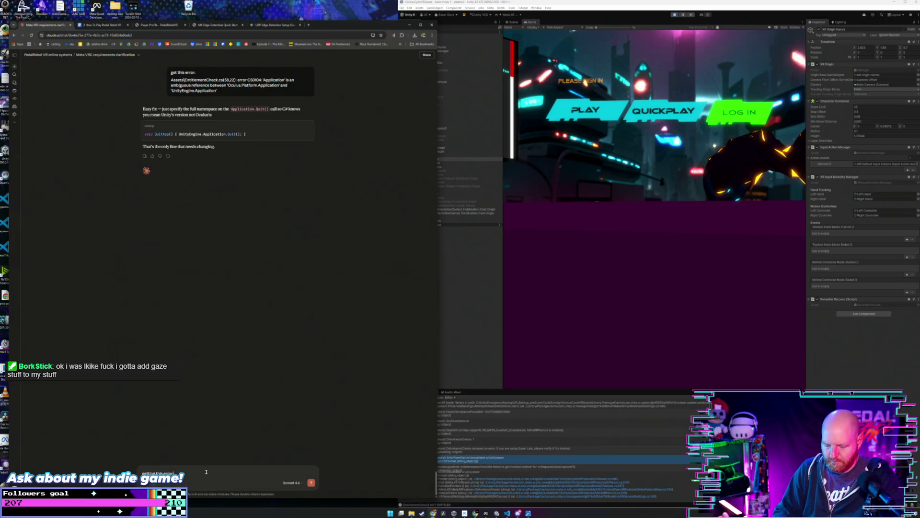
# Send the form-factor error to Claude and copy the ErrorFunctionUnsupported warning's stack trace from the Console.
pyautogui.hotkey('ctrl', 'v')
pyautogui.press('Return')
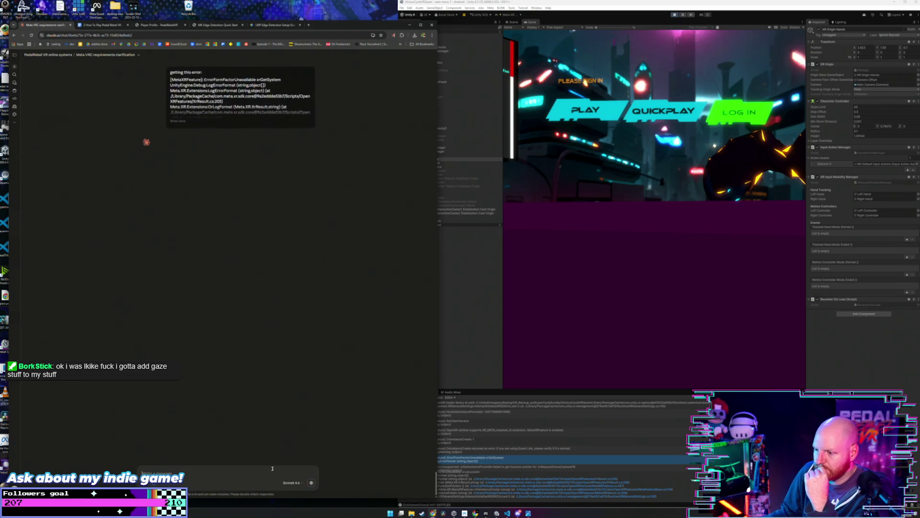
pyautogui.click(488, 432)
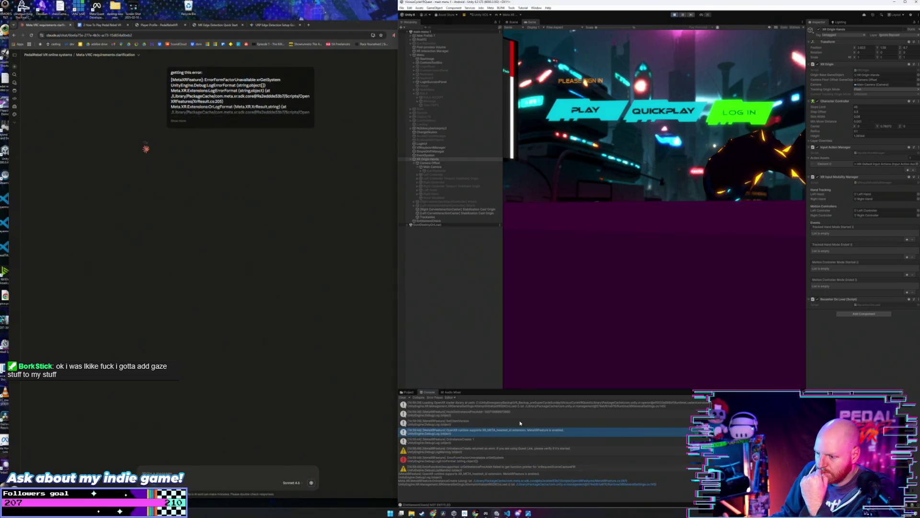
pyautogui.click(505, 468)
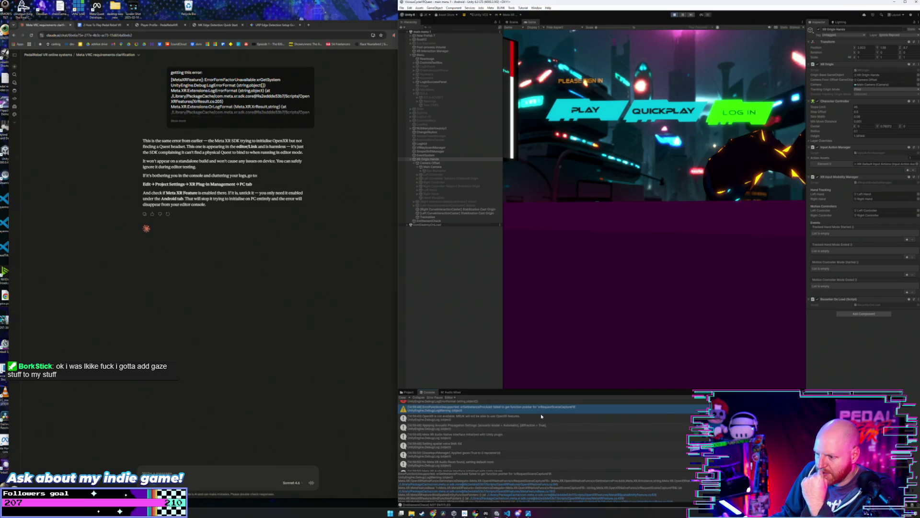
pyautogui.scroll(2, 541, 417)
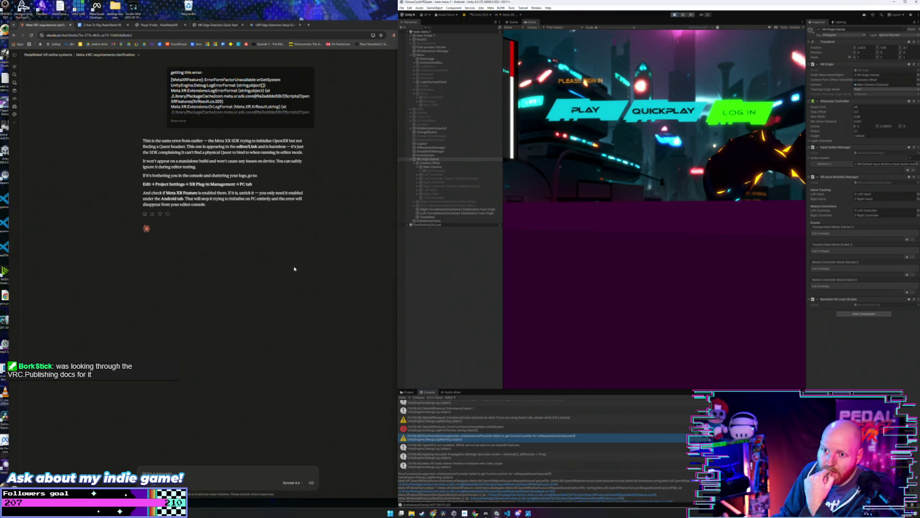
pyautogui.hotkey('ctrl', 'a')
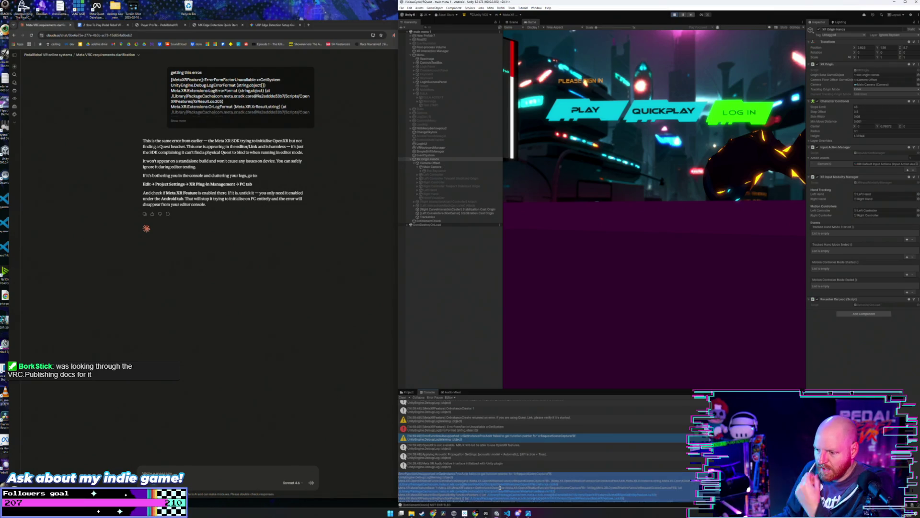
# Ask Claude 'what about this one:' with the pasted xrRequestSceneCaptureFB warning.
pyautogui.click(233, 473)
pyautogui.write('what about this one:')
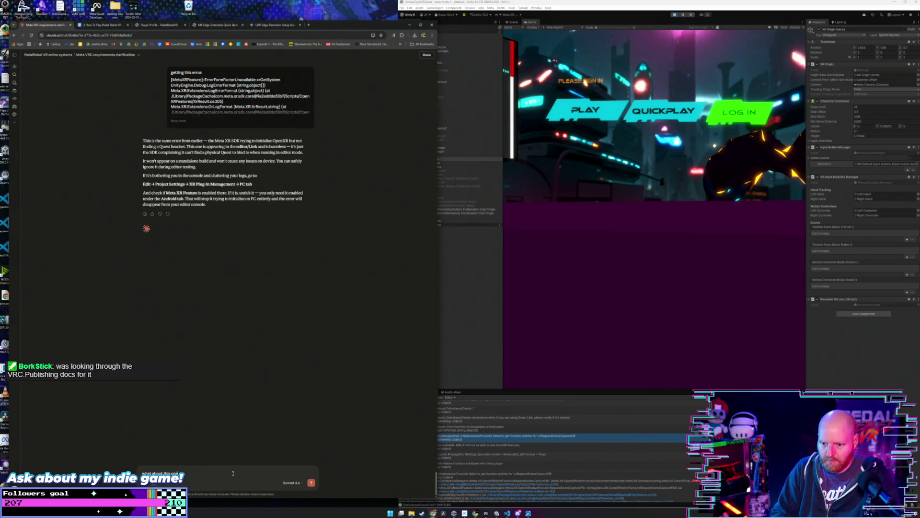
pyautogui.hotkey('ctrl', 'v')
pyautogui.press('Return')
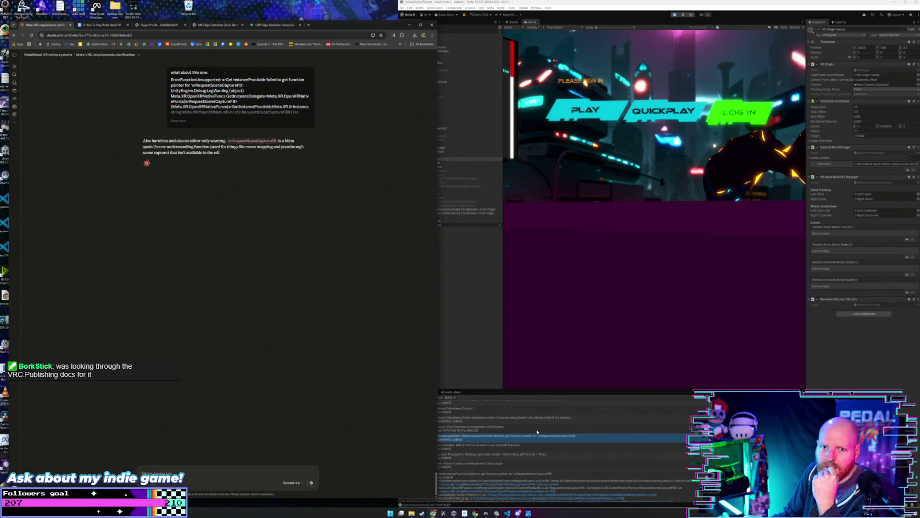
pyautogui.click(546, 443)
# Read Claude's scene-capture reply, then stop play mode in Unity with XR Origin Hands selected.
pyautogui.scroll(-3, 553, 448)
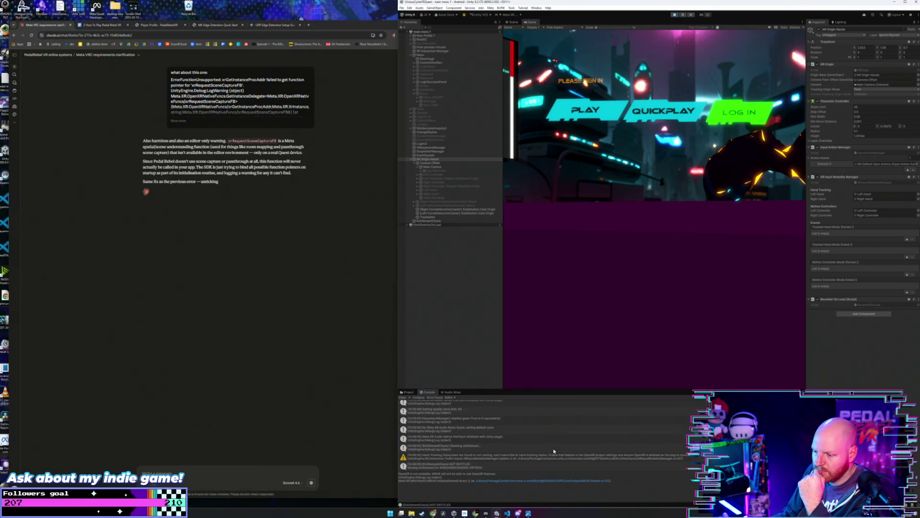
pyautogui.click(341, 226)
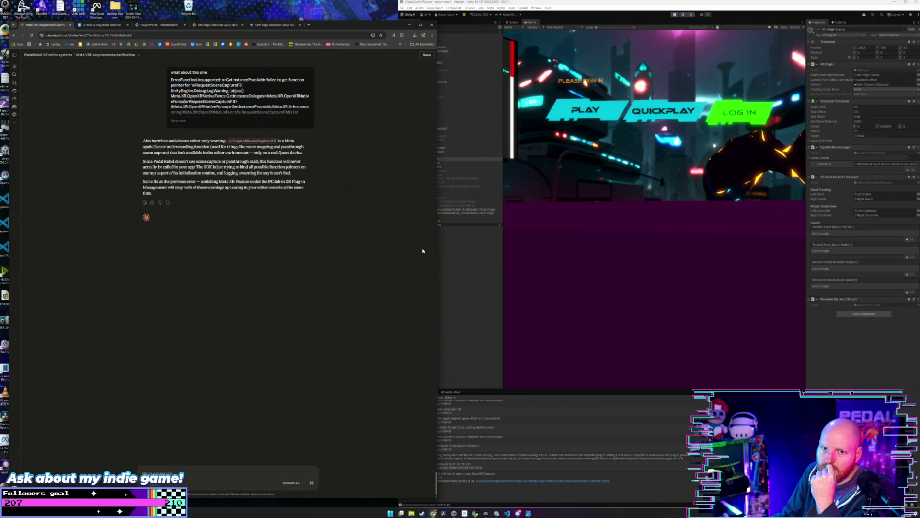
pyautogui.click(477, 254)
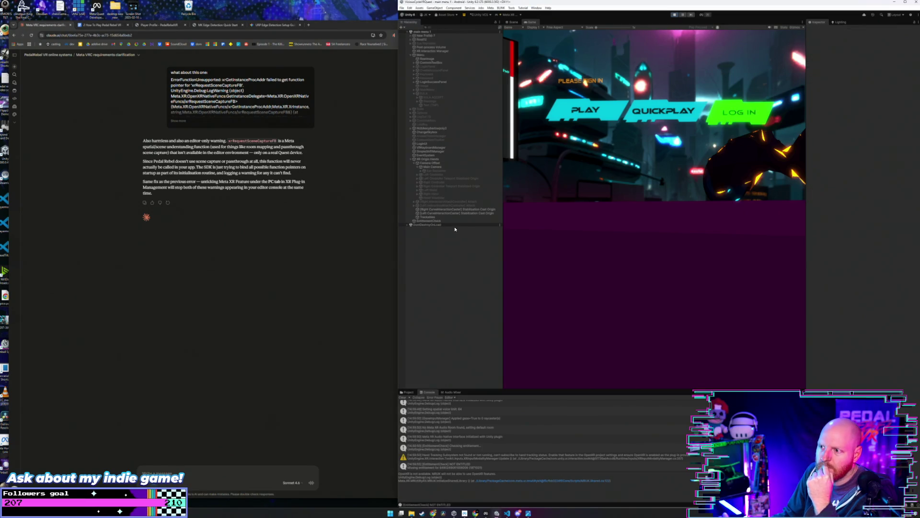
pyautogui.click(442, 159)
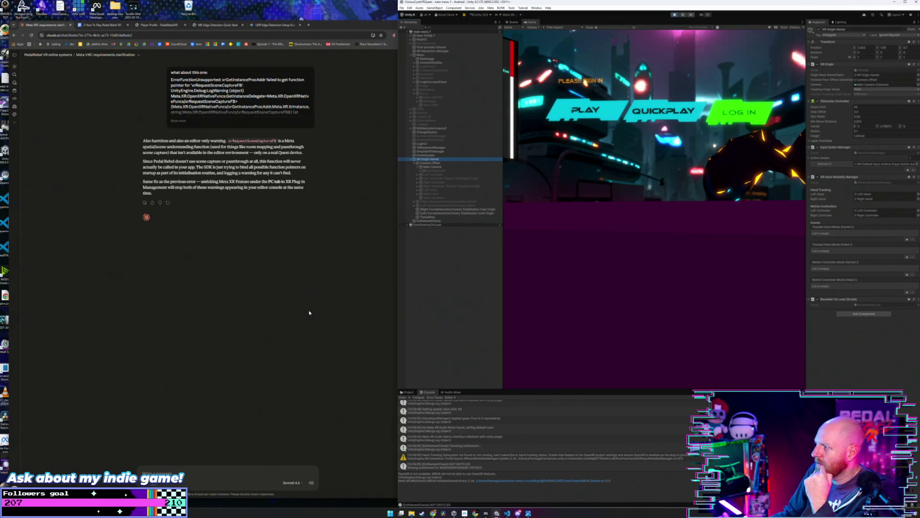
pyautogui.click(675, 14)
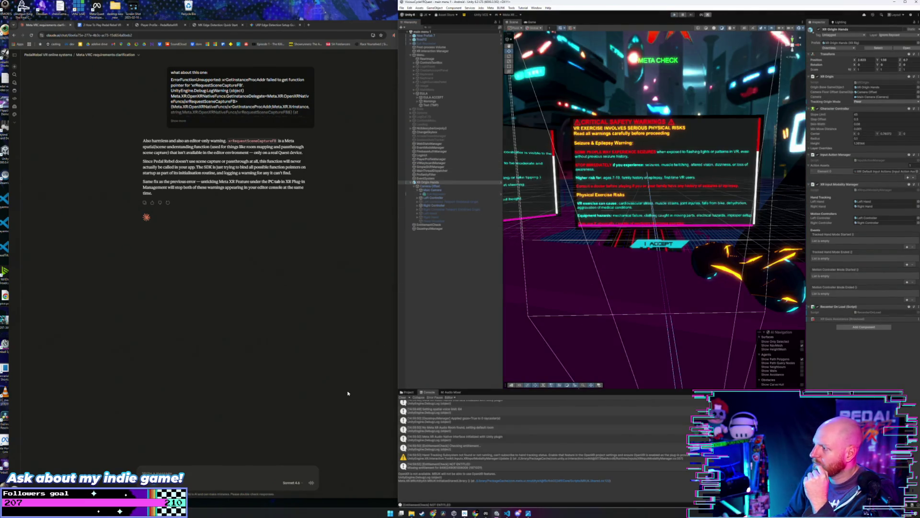
pyautogui.click(254, 470)
# Ask Claude about the greyed-out removed XR Gaze Assistance component and why the EULA menu vanishes.
pyautogui.write('ok')
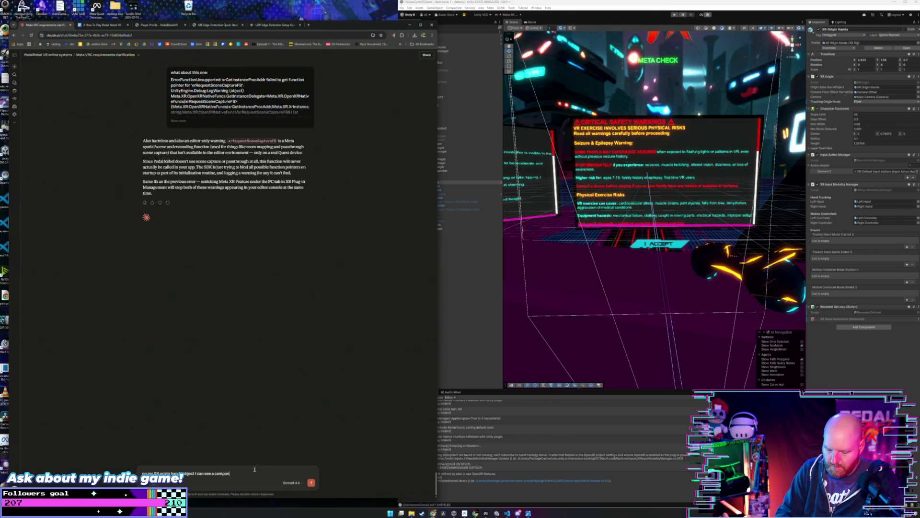
pyautogui.write('led')
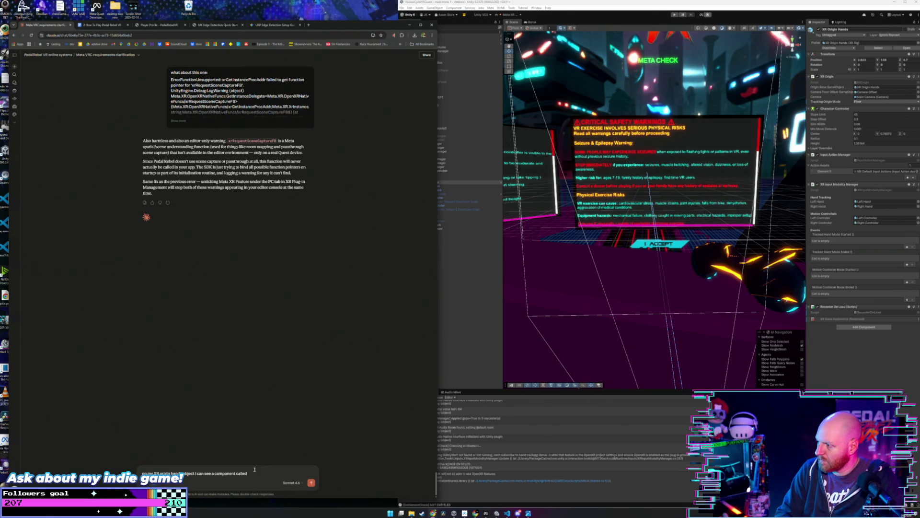
pyautogui.write(' XR g')
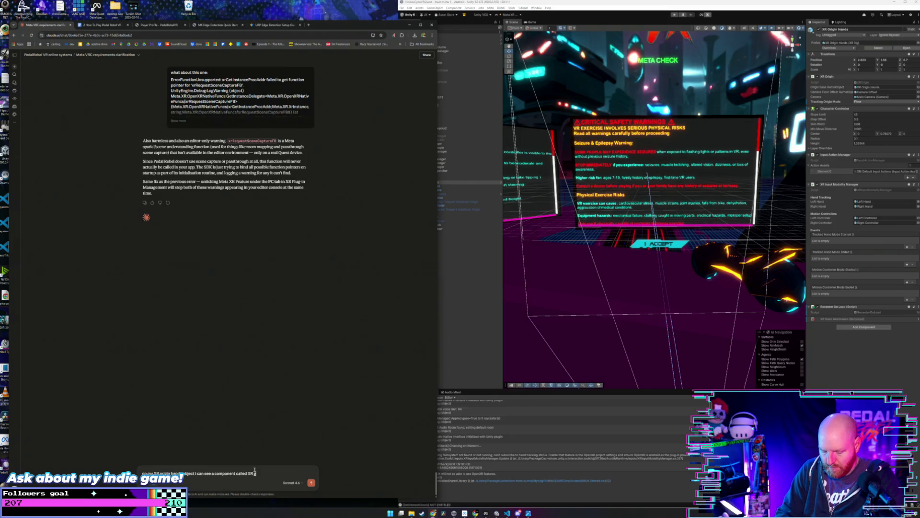
pyautogui.write('aze assistance (removed) its')
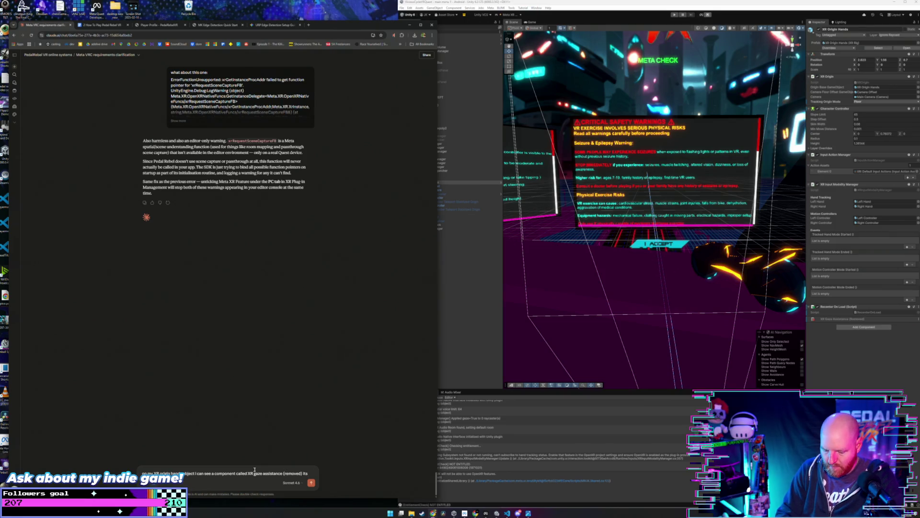
pyautogui.write('currently greyed out. i dont rem')
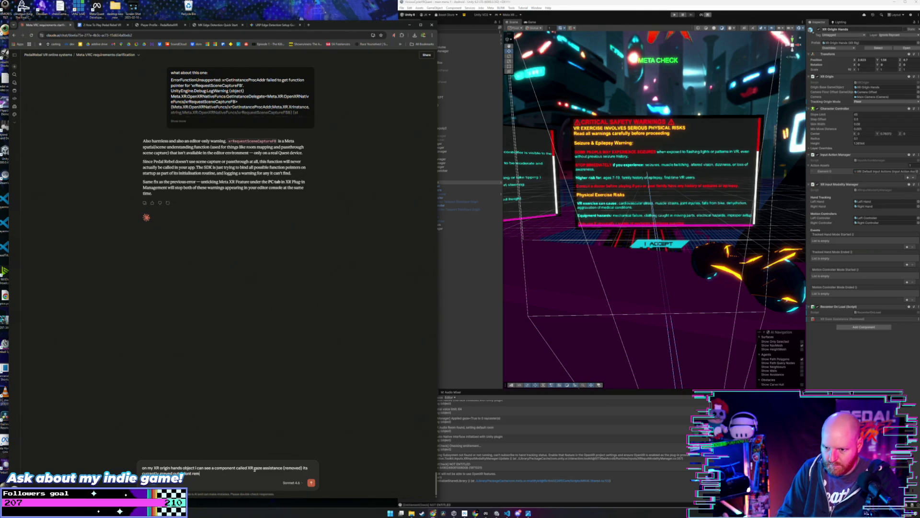
pyautogui.write('but it is also not my')
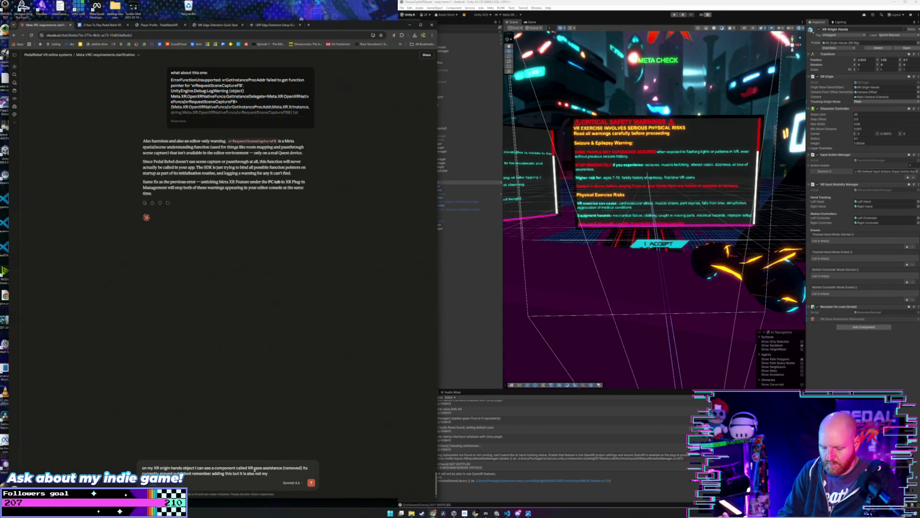
pyautogui.write(' eye raycaster')
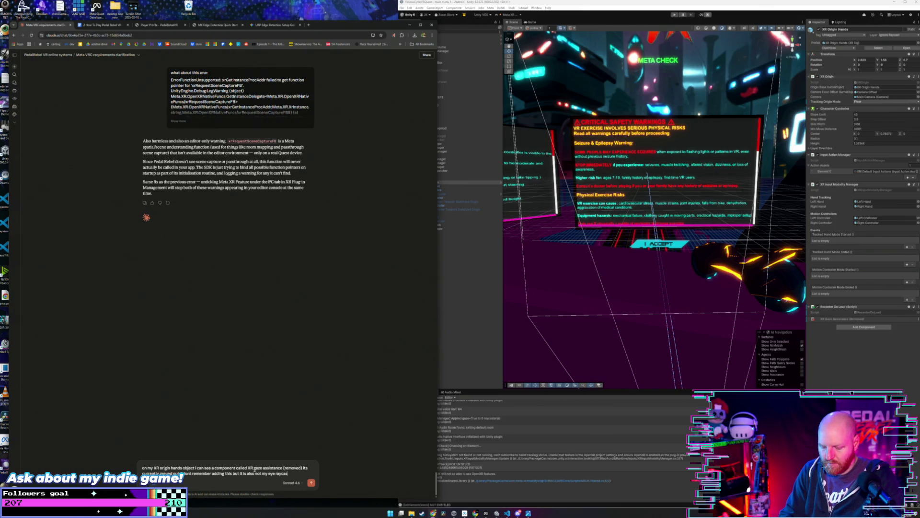
pyautogui.write(' syst')
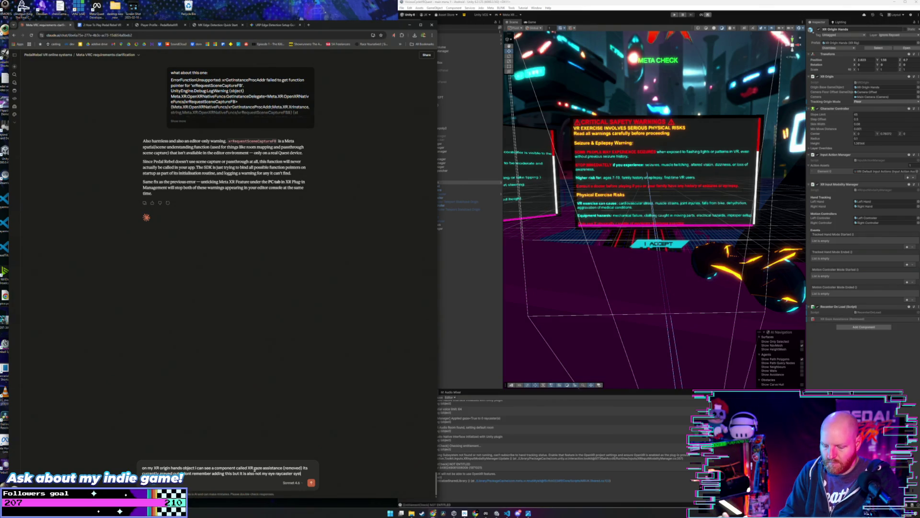
pyautogui.write('ehmm that we are using for the menus.')
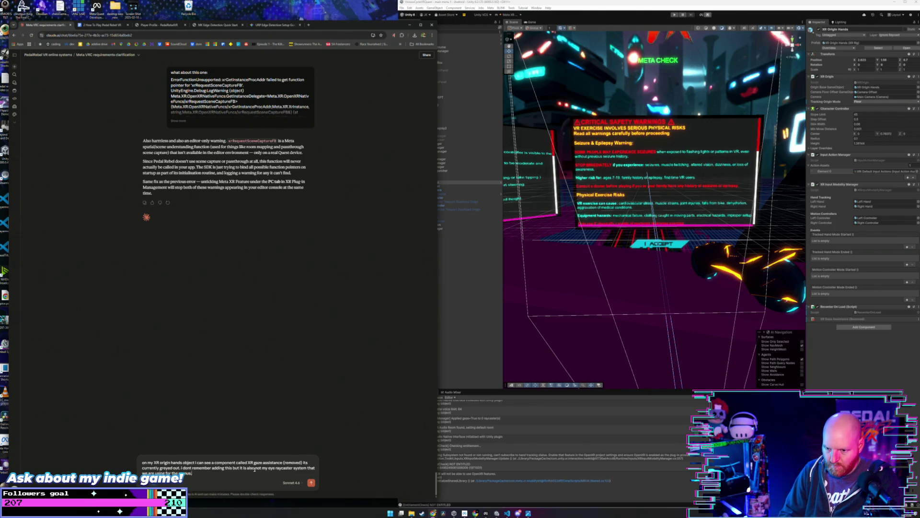
pyautogui.hotkey('shift', 'Return')
pyautogui.write('also i just did a build with all of the changes we made')
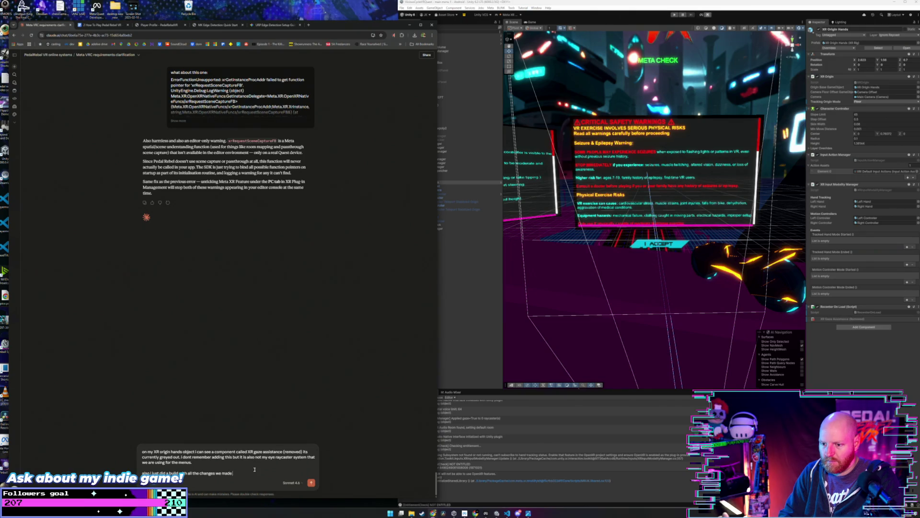
pyautogui.write('and')
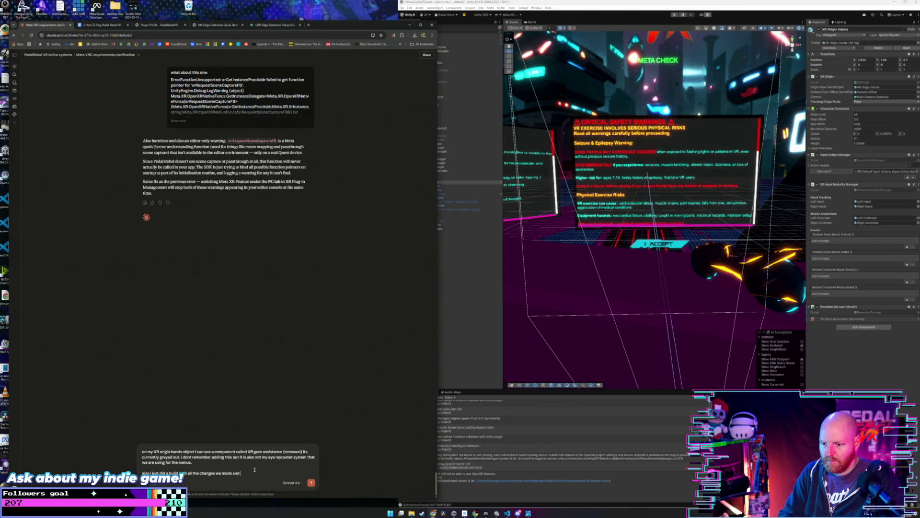
pyautogui.write(' for some re')
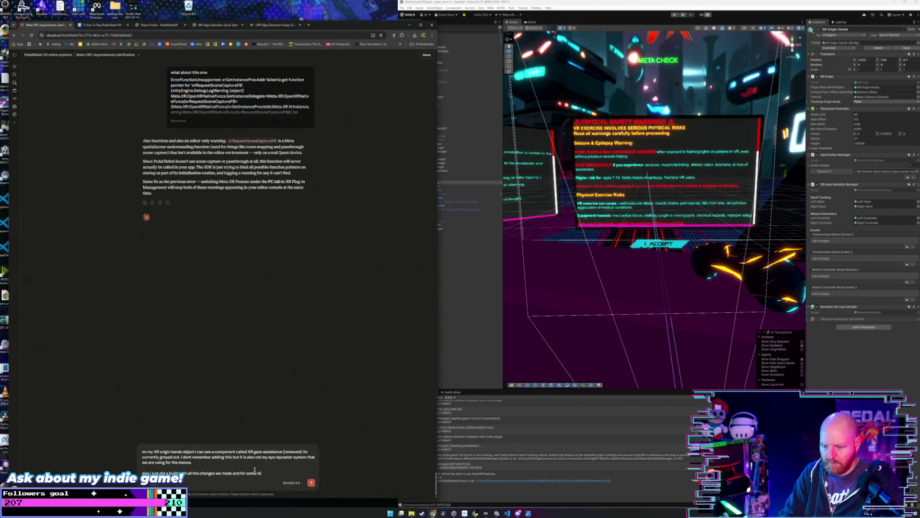
pyautogui.write('ason aster')
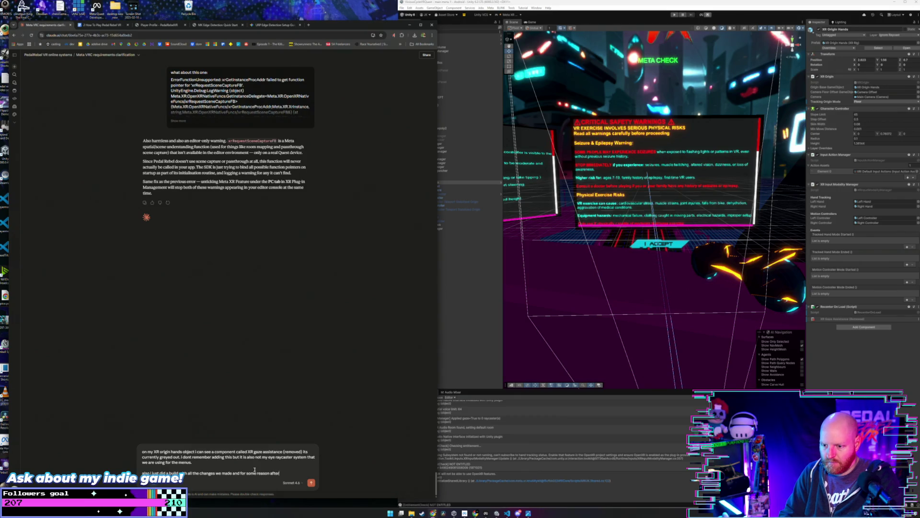
pyautogui.write('ouple of sec')
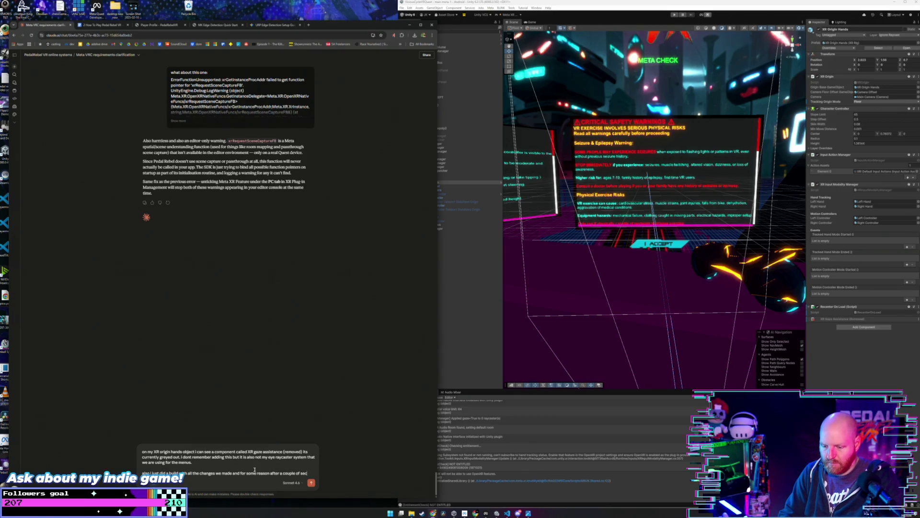
pyautogui.write('onds the my EULA is dappearing. and')
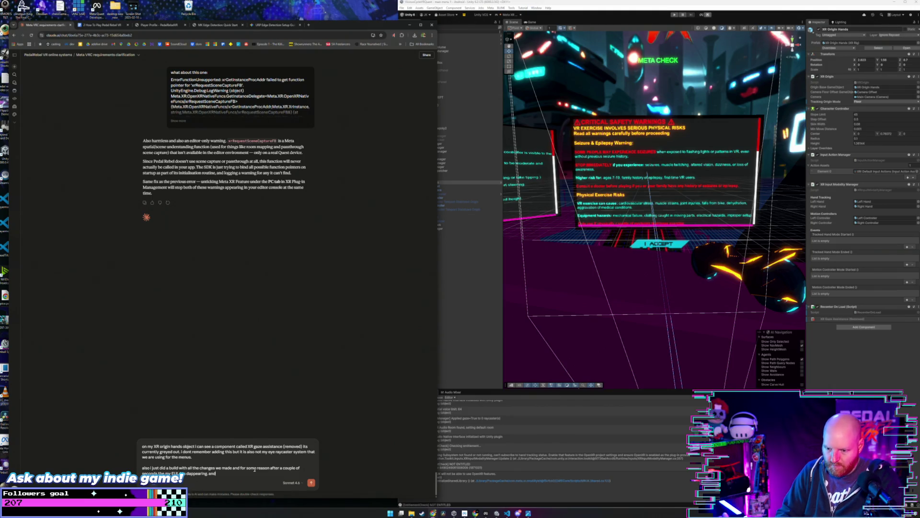
pyautogui.write('menu is showing')
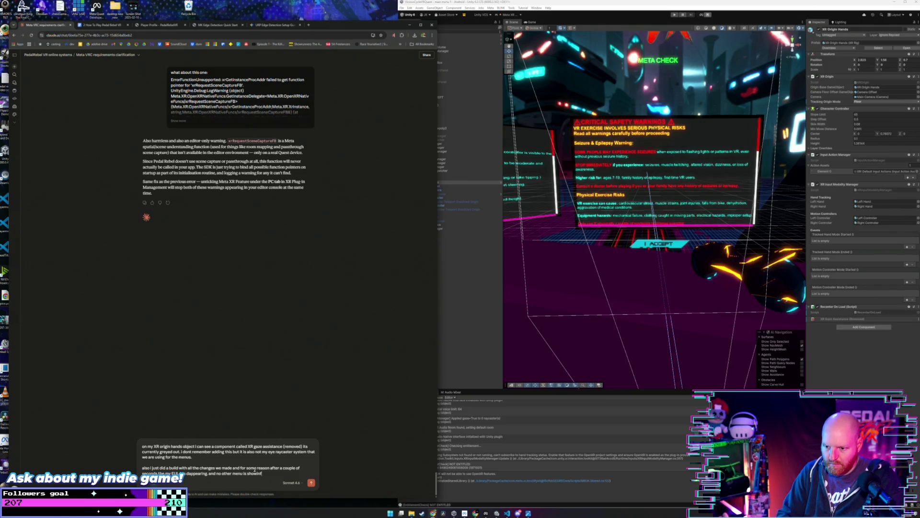
pyautogui.write(' up. wha')
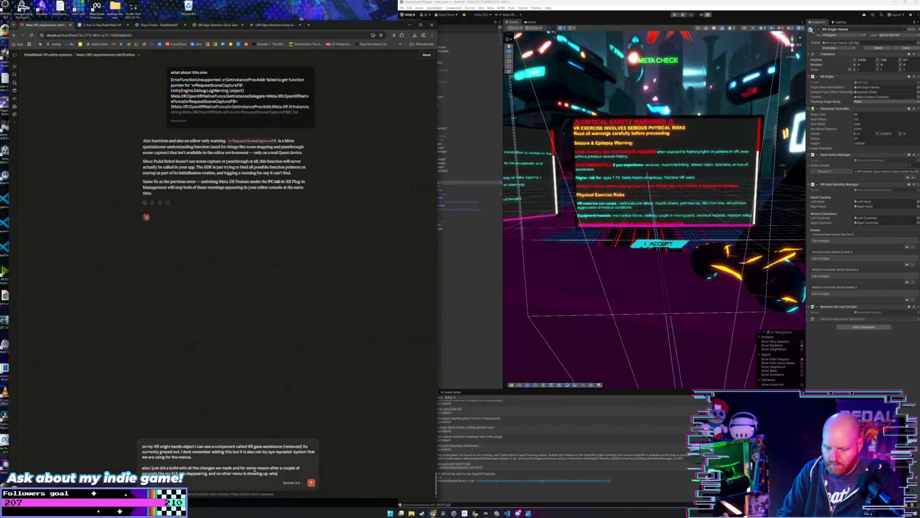
pyautogui.write('t could be causing this?')
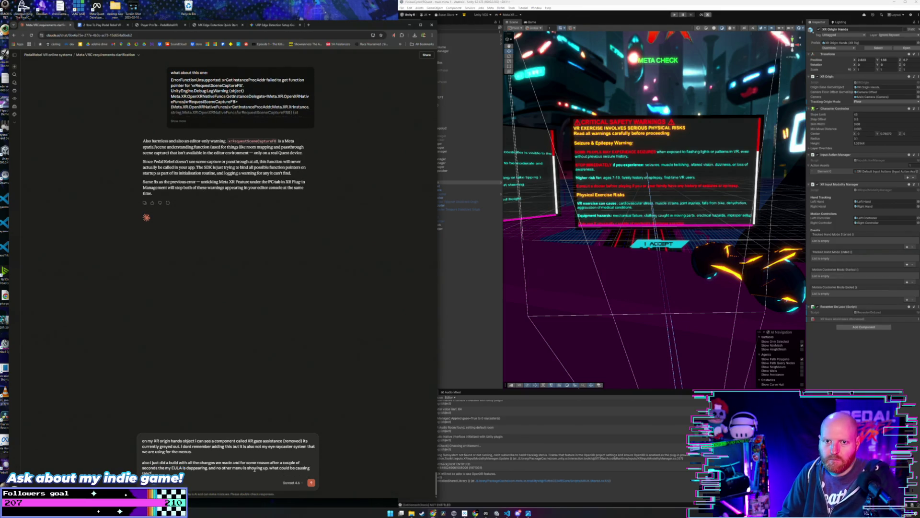
pyautogui.press('Return')
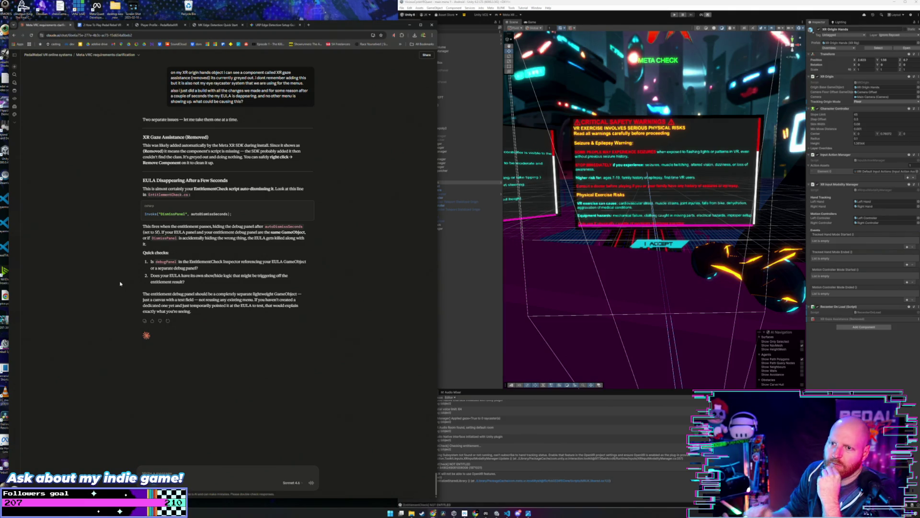
# Revert the removed XR Gaze Assistance component, then highlight Claude's Invoke DismissPanel code line.
pyautogui.rightClick(852, 319)
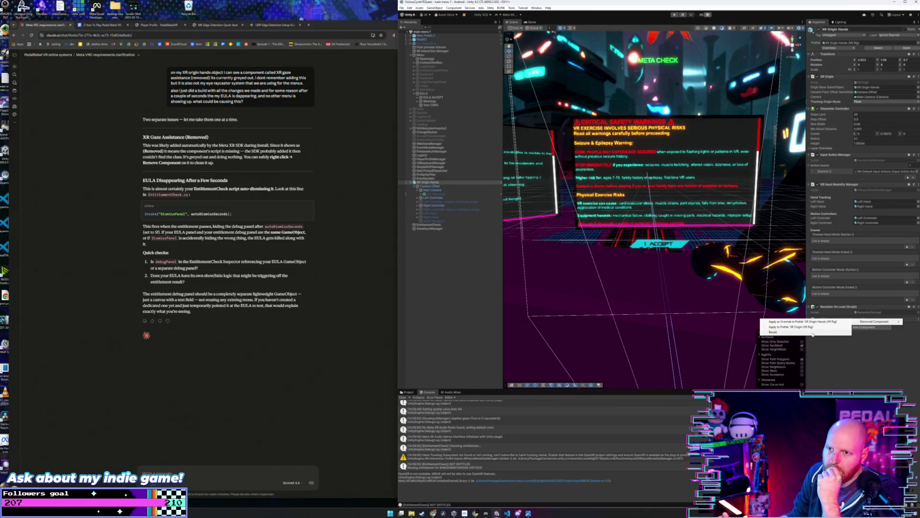
pyautogui.click(811, 333)
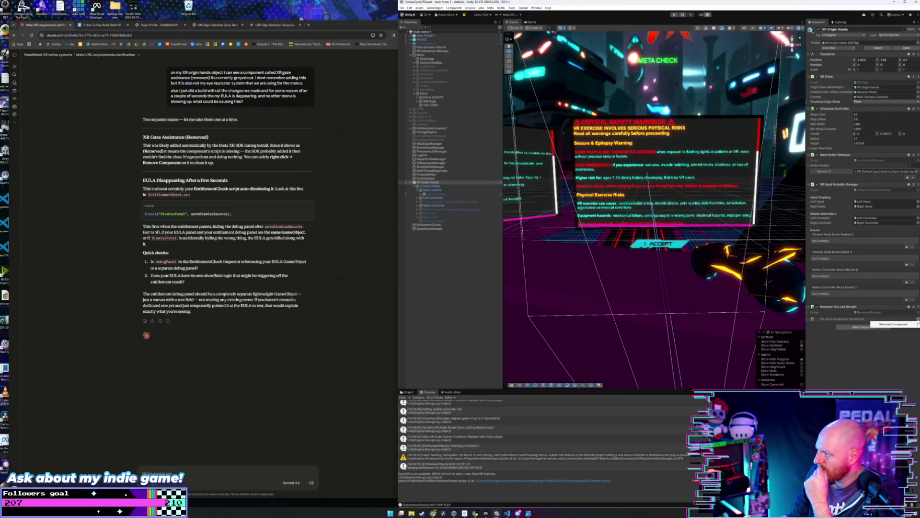
pyautogui.rightClick(835, 321)
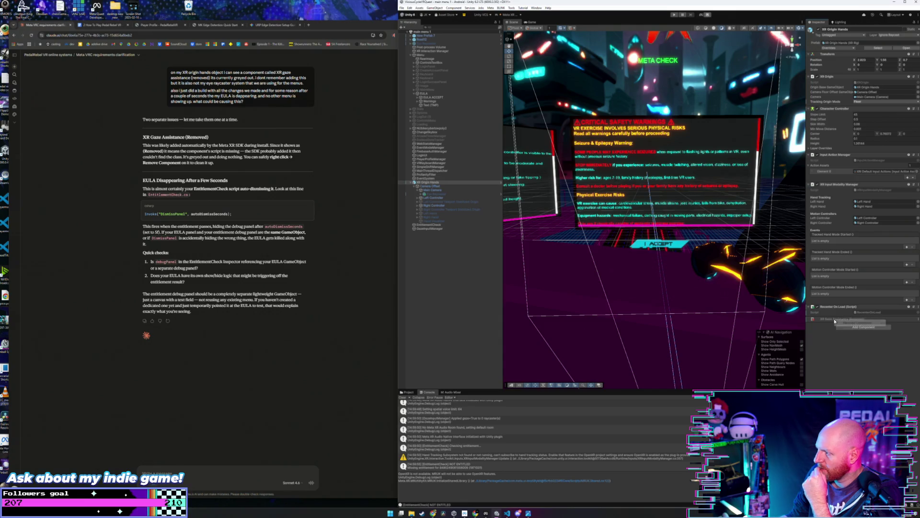
pyautogui.moveTo(848, 324)
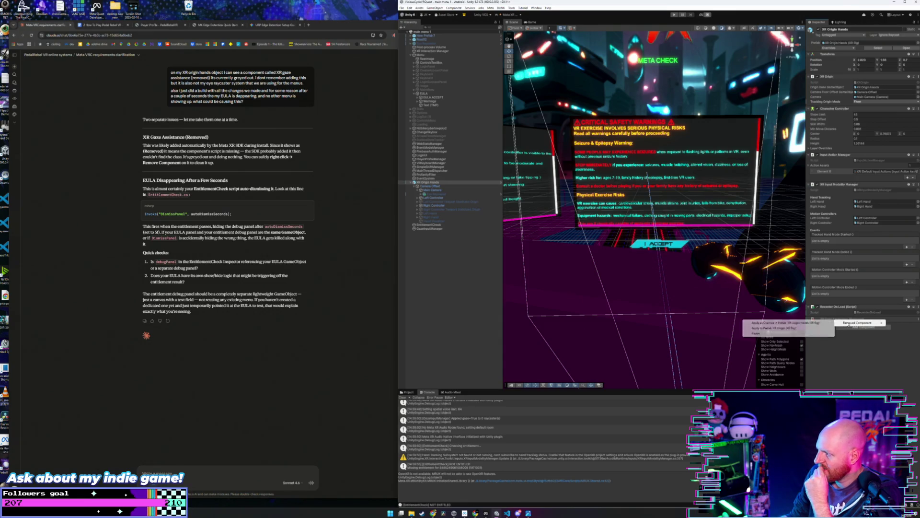
pyautogui.click(815, 333)
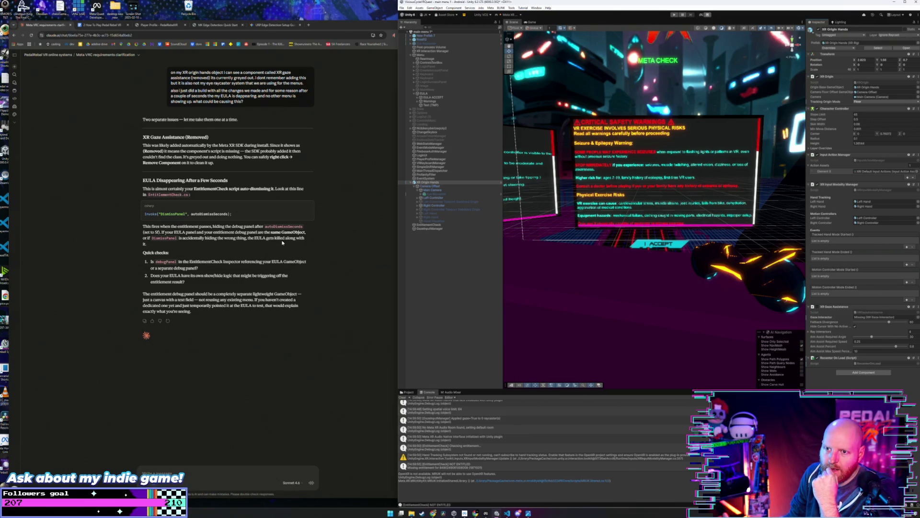
pyautogui.click(244, 213)
pyautogui.moveTo(245, 213)
pyautogui.mouseDown()
pyautogui.moveTo(132, 219)
pyautogui.moveTo(142, 222)
pyautogui.mouseUp()
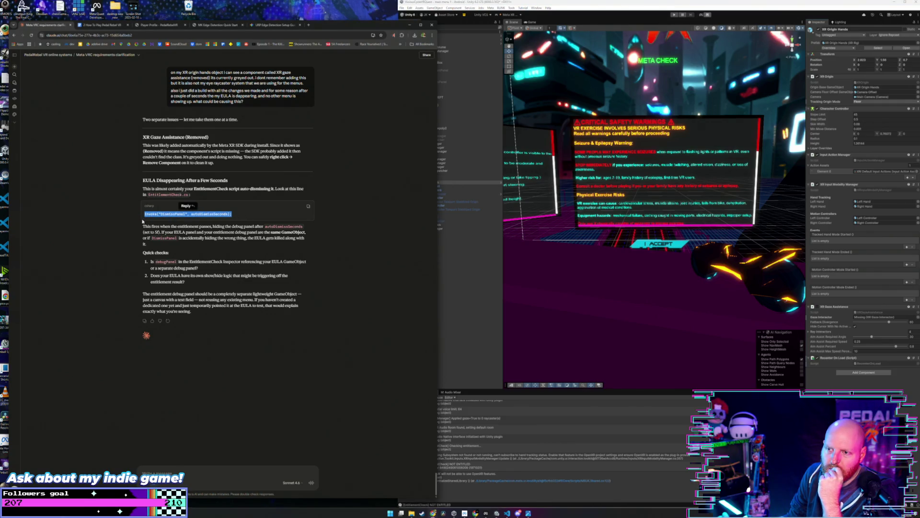
# Review EntitlementCheck.cs in VS Code down to its DismissPanel method, then return to Unity.
pyautogui.click(359, 247)
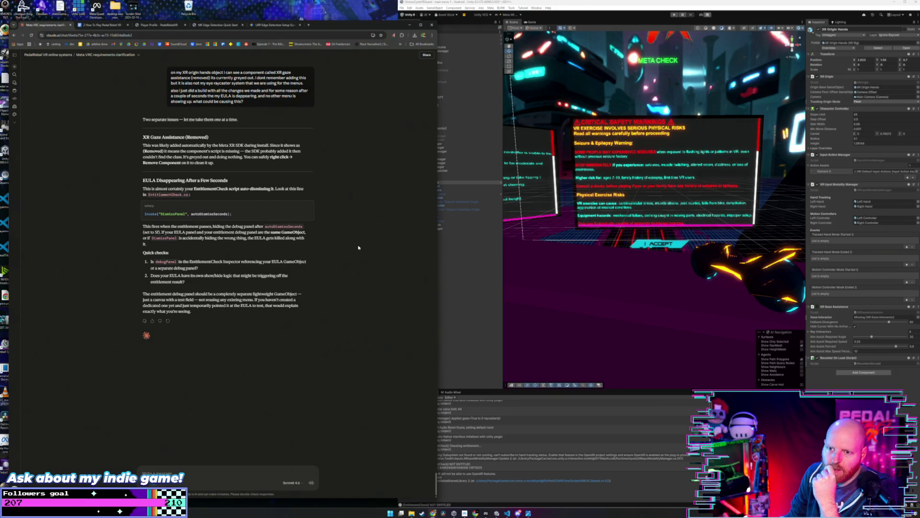
pyautogui.hotkey('alt', 'Tab')
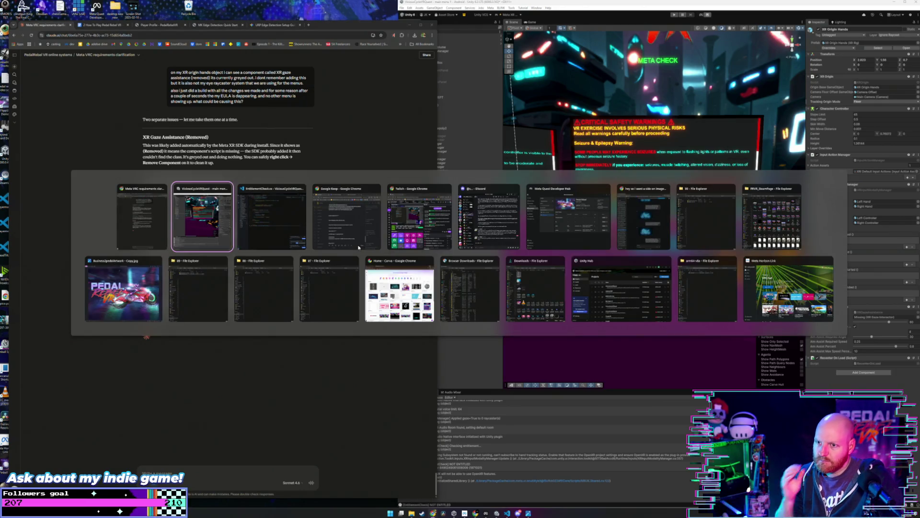
pyautogui.hotkey('alt', 'Tab')
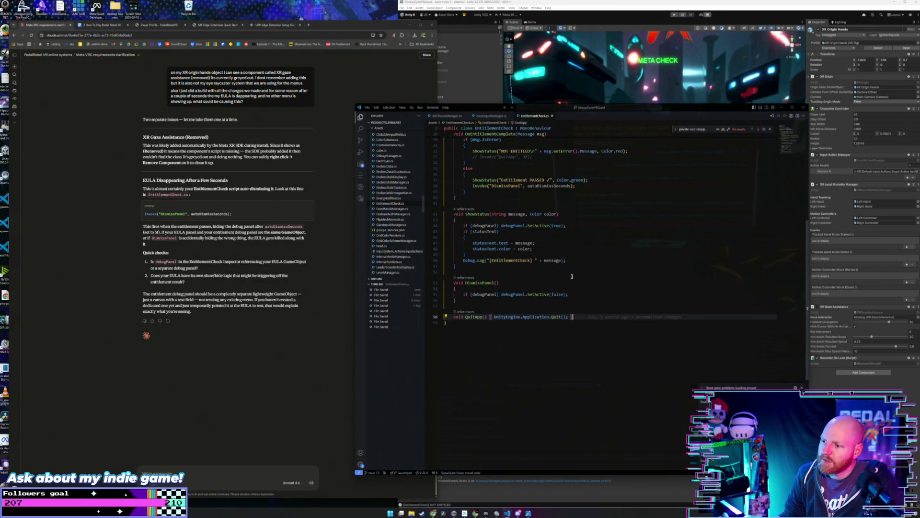
pyautogui.scroll(10, 649, 262)
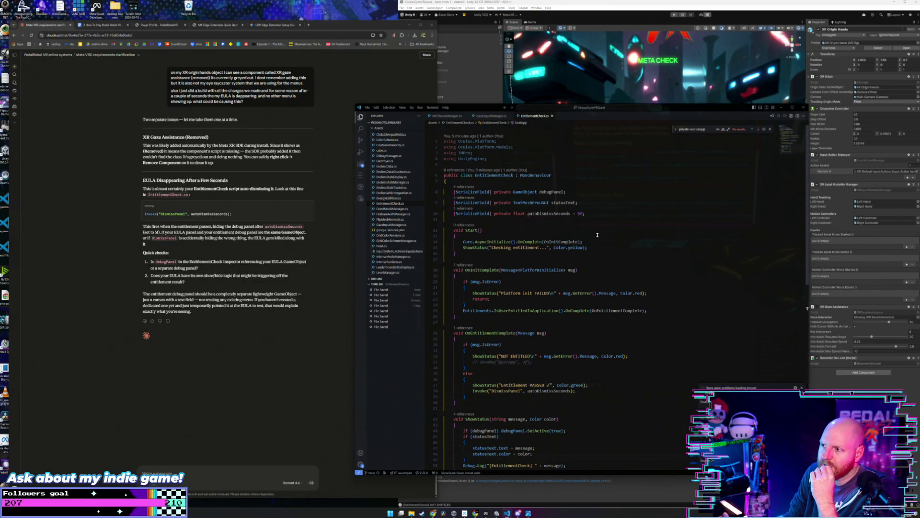
pyautogui.scroll(-3, 605, 247)
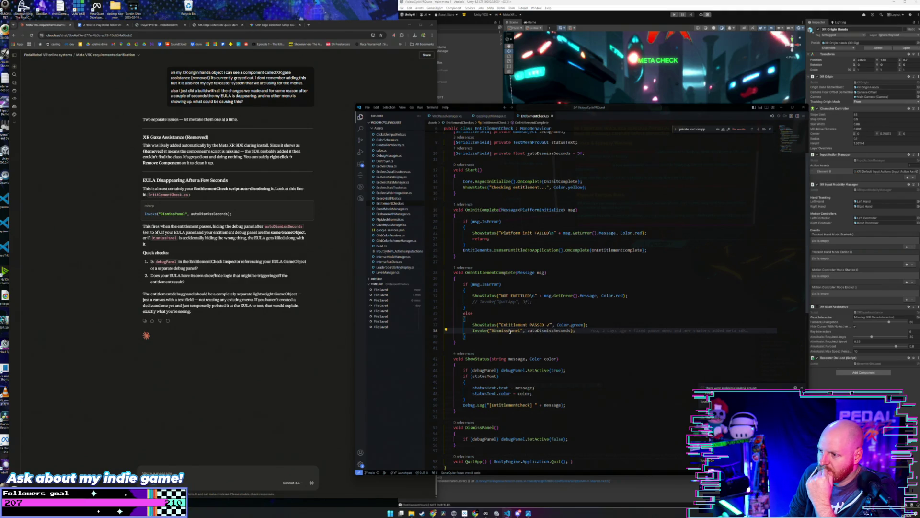
pyautogui.scroll(-4, 510, 331)
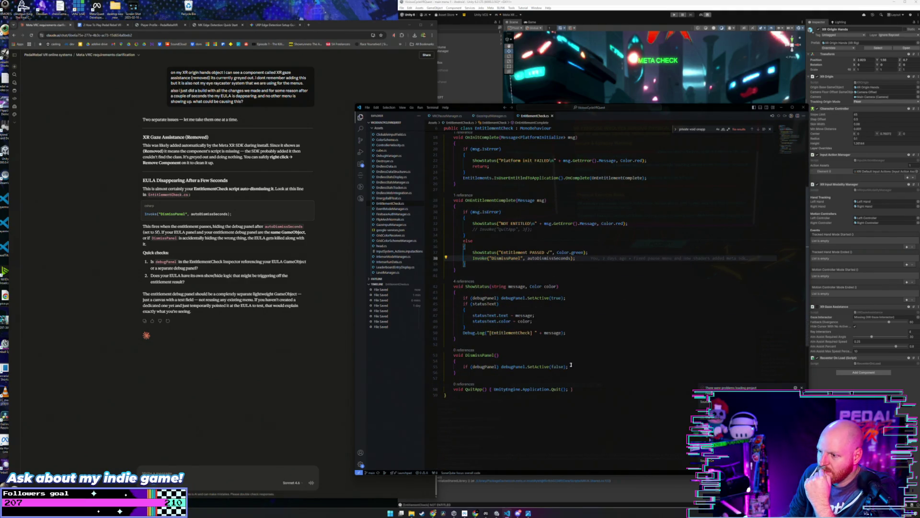
pyautogui.click(576, 367)
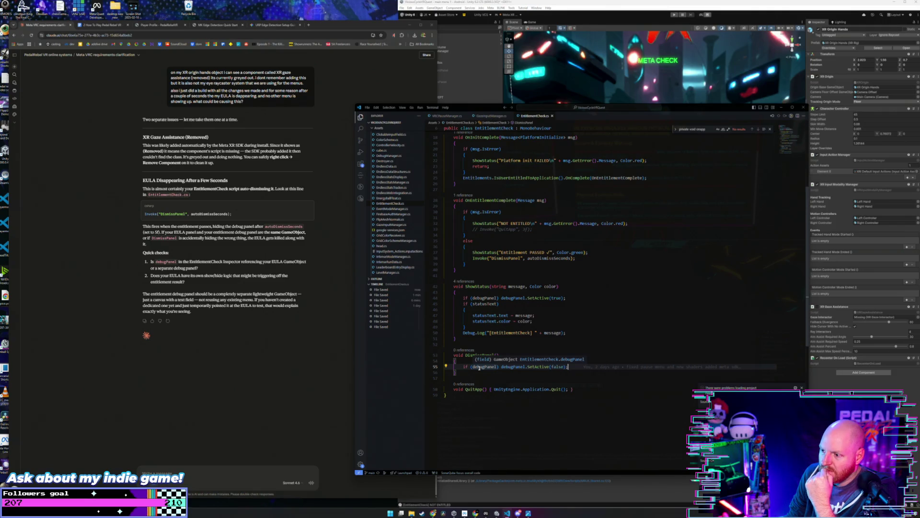
pyautogui.hotkey('alt', 'Tab')
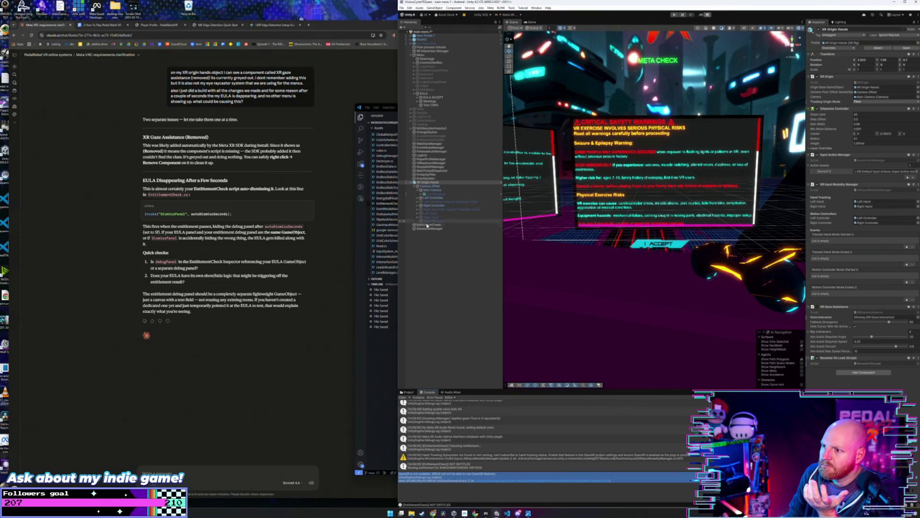
# Move the Text (TMP) object out of EULA to sit above it in the Hierarchy.
pyautogui.click(463, 224)
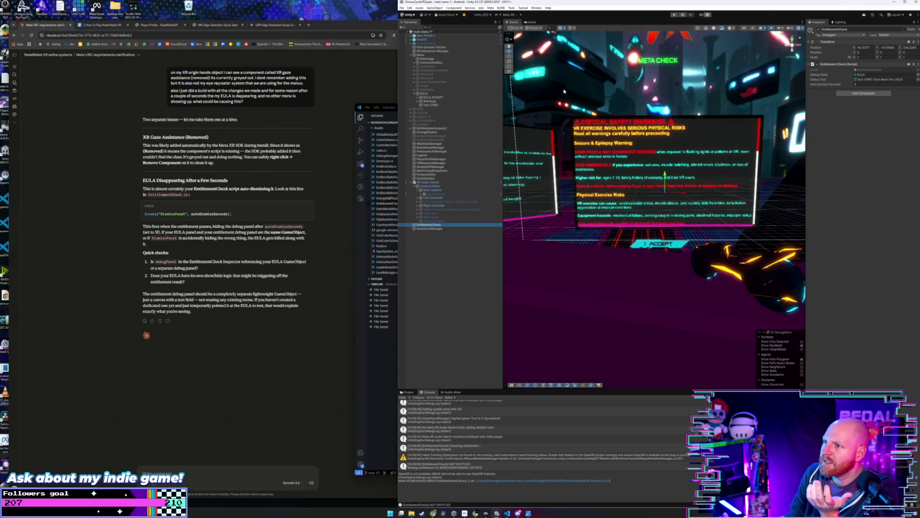
pyautogui.click(425, 105)
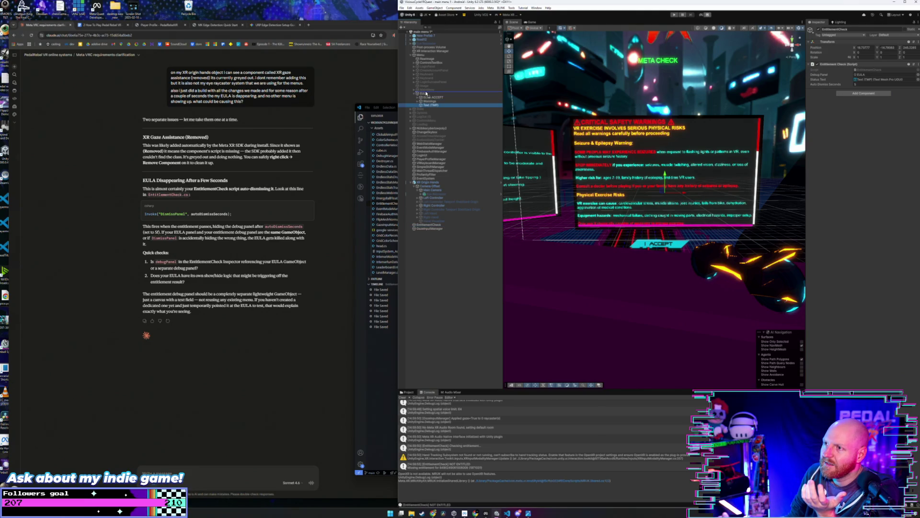
pyautogui.moveTo(426, 94); pyautogui.dragTo(429, 94)
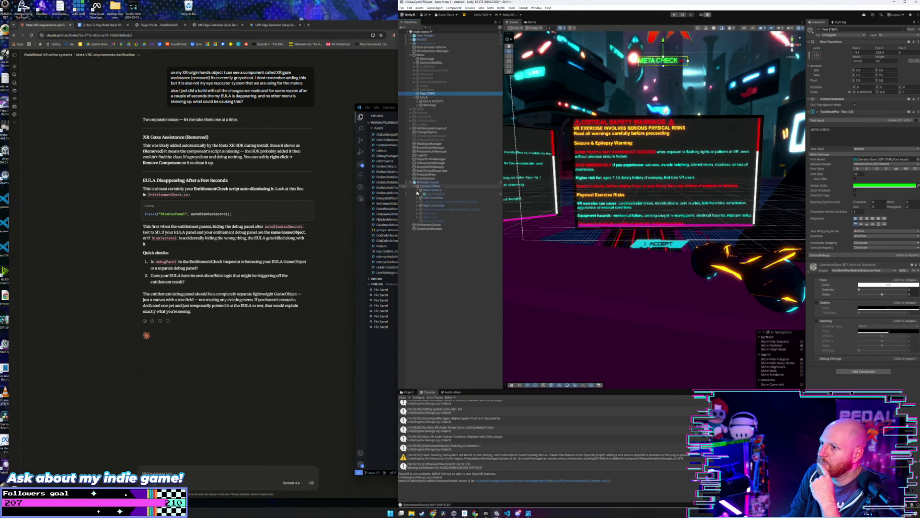
# Clear EntitlementCheck's Debug Panel reference and deactivate the META CHECK text object.
pyautogui.click(428, 225)
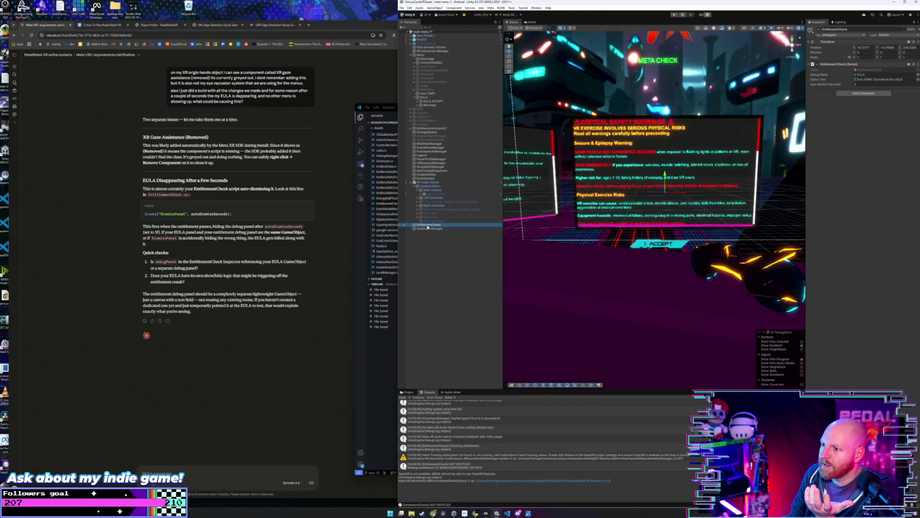
pyautogui.click(862, 75)
pyautogui.press('Delete')
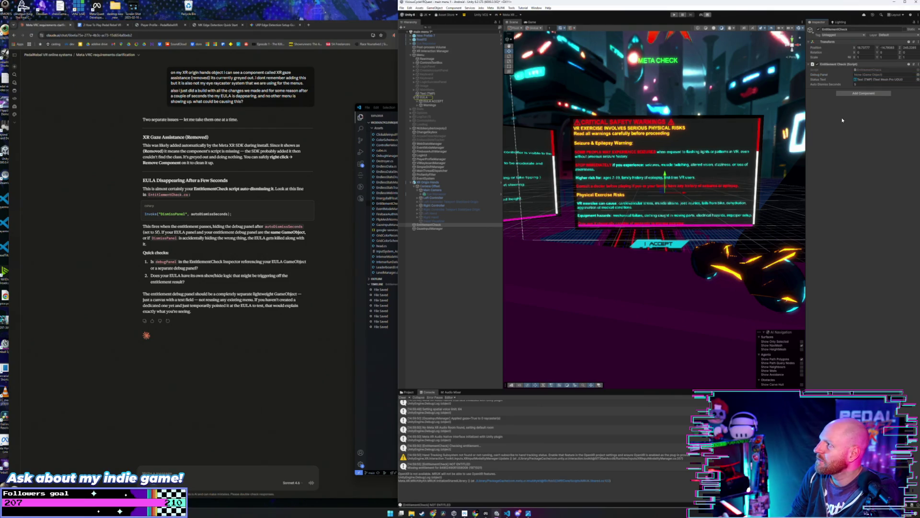
pyautogui.click(428, 93)
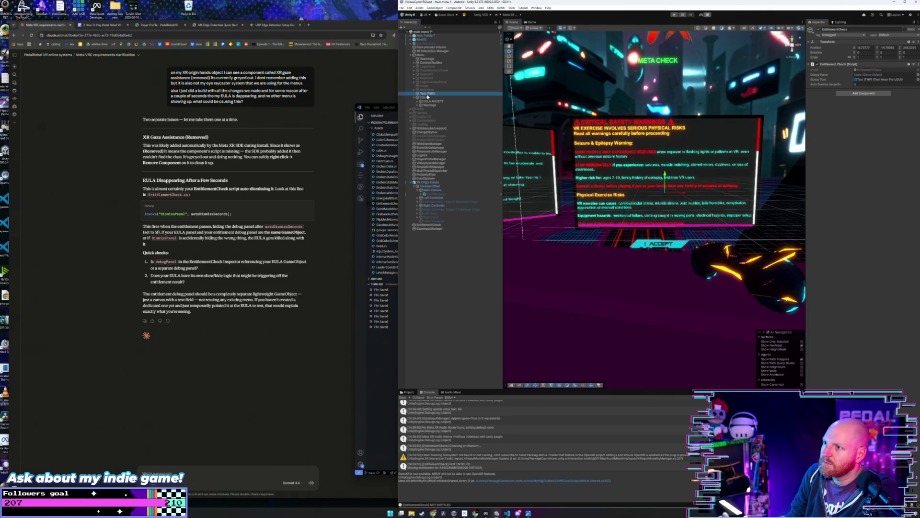
pyautogui.click(820, 30)
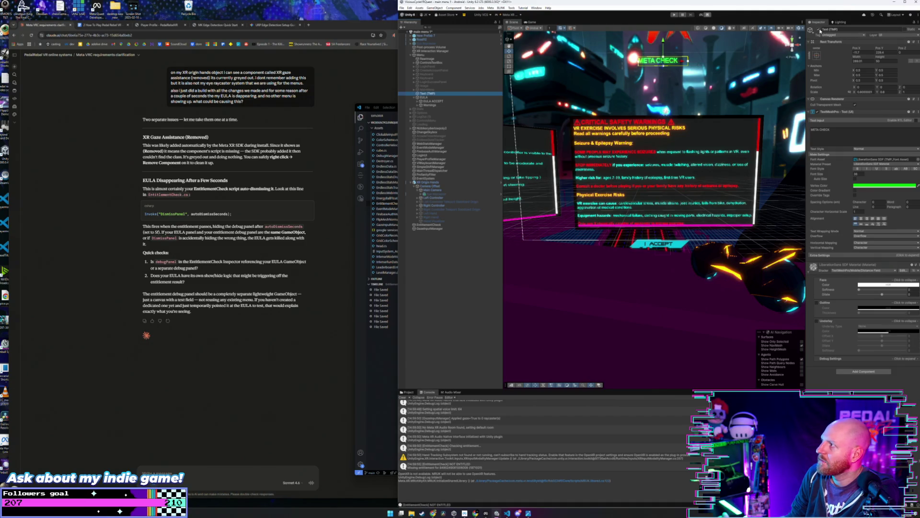
# Save the scene with File > Save.
pyautogui.click(402, 8)
pyautogui.click(412, 32)
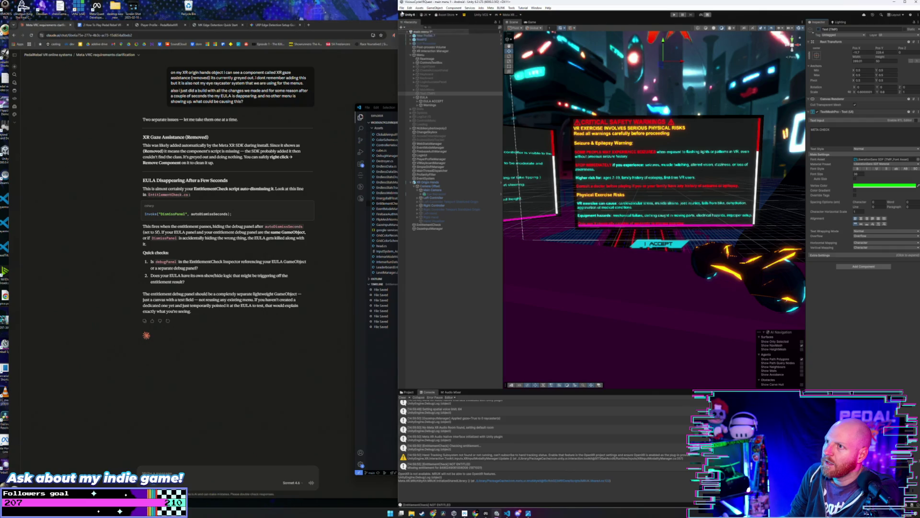
pyautogui.click(402, 7)
pyautogui.click(406, 167)
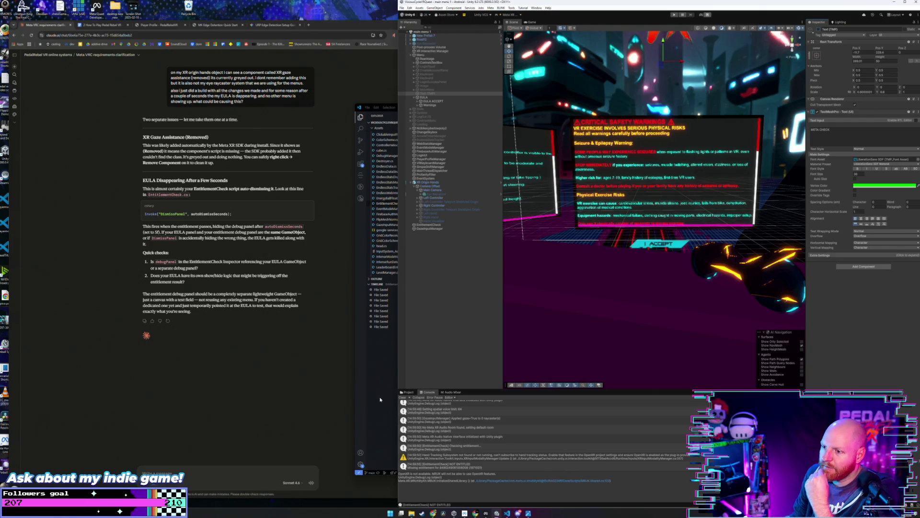
pyautogui.click(396, 383)
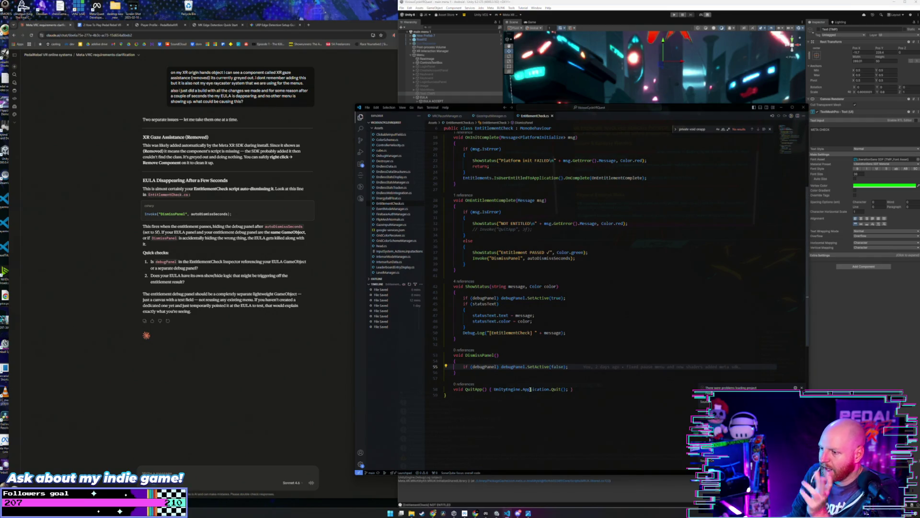
# Review EntitlementCheck.cs's panel-hiding, Entitlement PASSED and QuitApp lines in VS Code.
pyautogui.hotkey('alt', 'Tab')
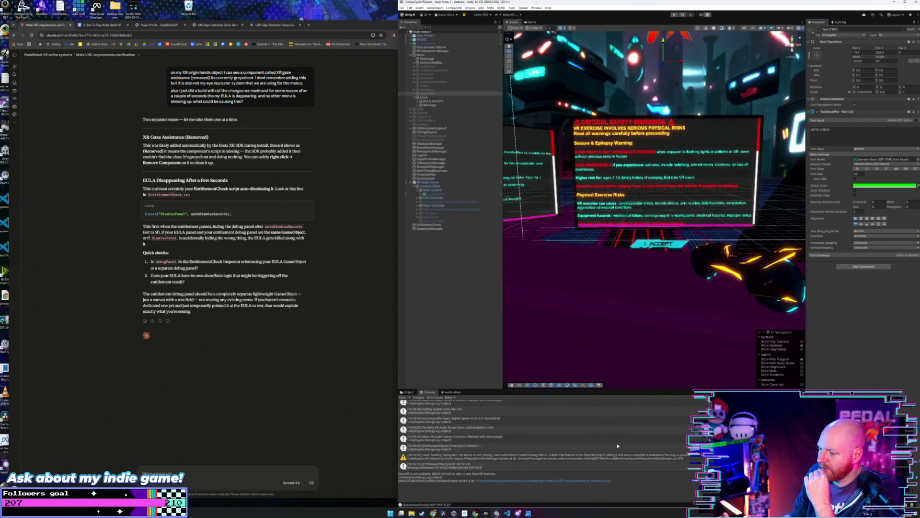
pyautogui.click(508, 513)
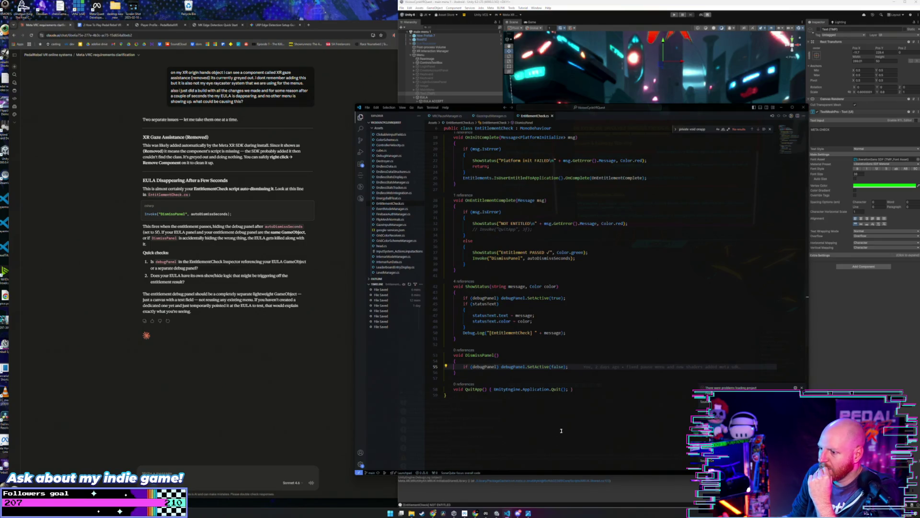
pyautogui.moveTo(580, 367)
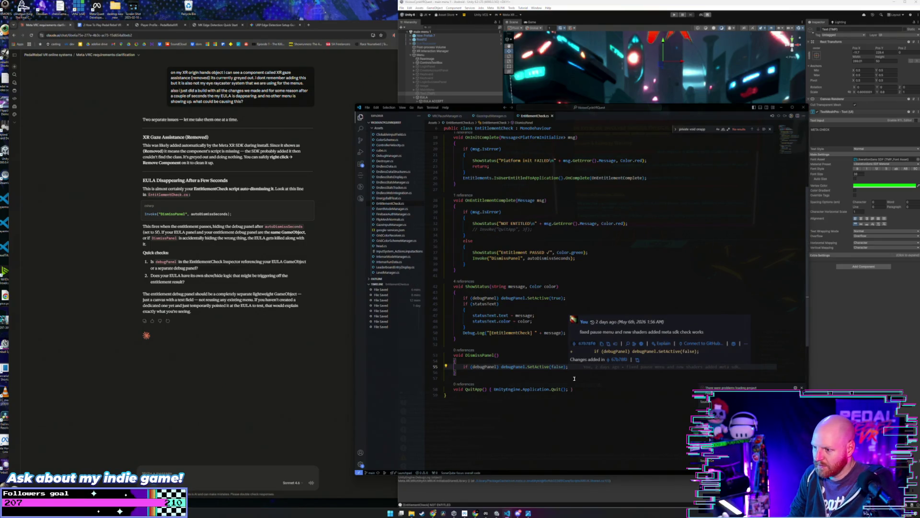
pyautogui.click(574, 389)
pyautogui.click(574, 366)
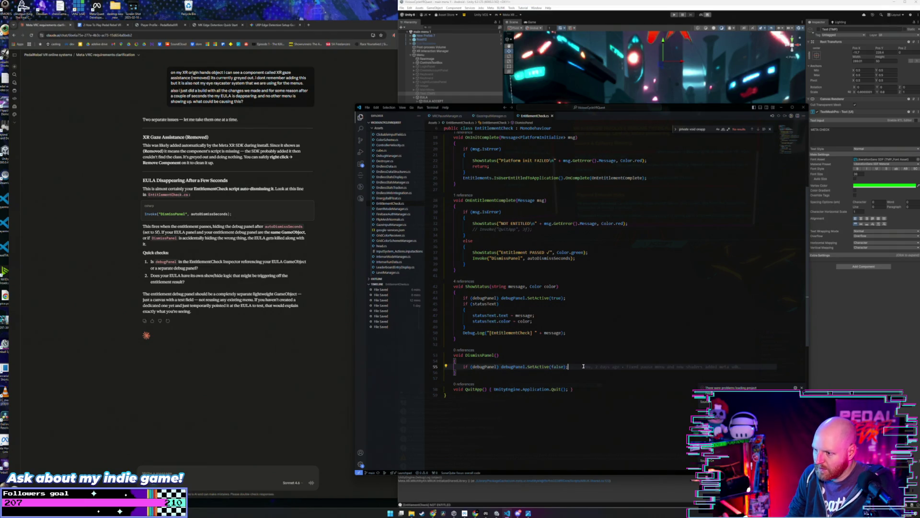
pyautogui.moveTo(584, 367)
pyautogui.scroll(3, 574, 379)
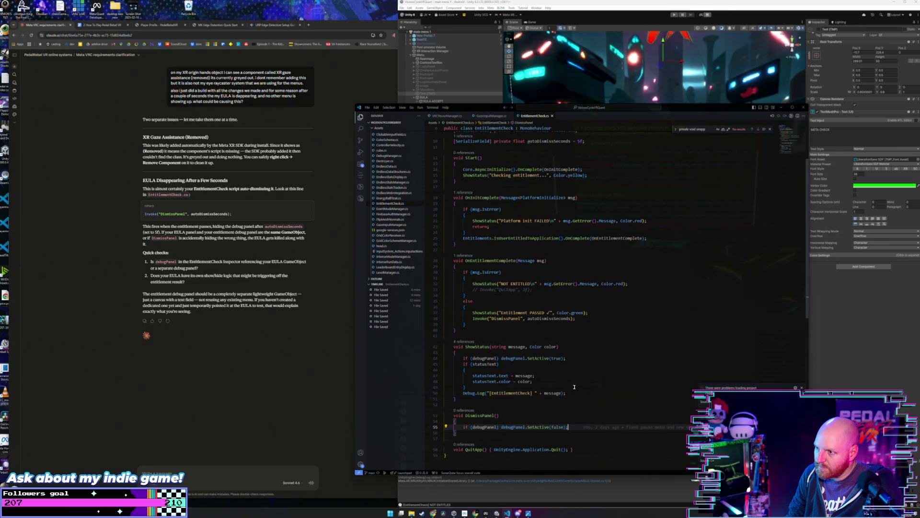
pyautogui.scroll(1, 574, 387)
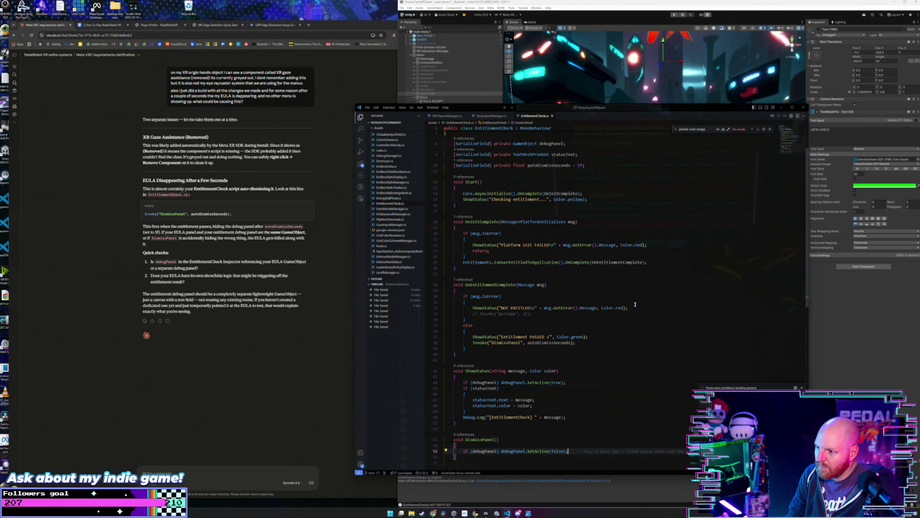
pyautogui.click(597, 337)
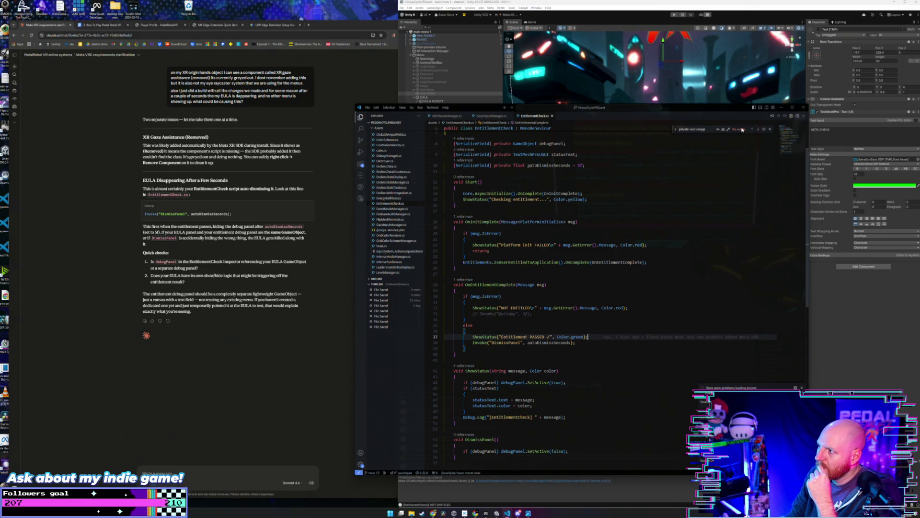
pyautogui.click(782, 107)
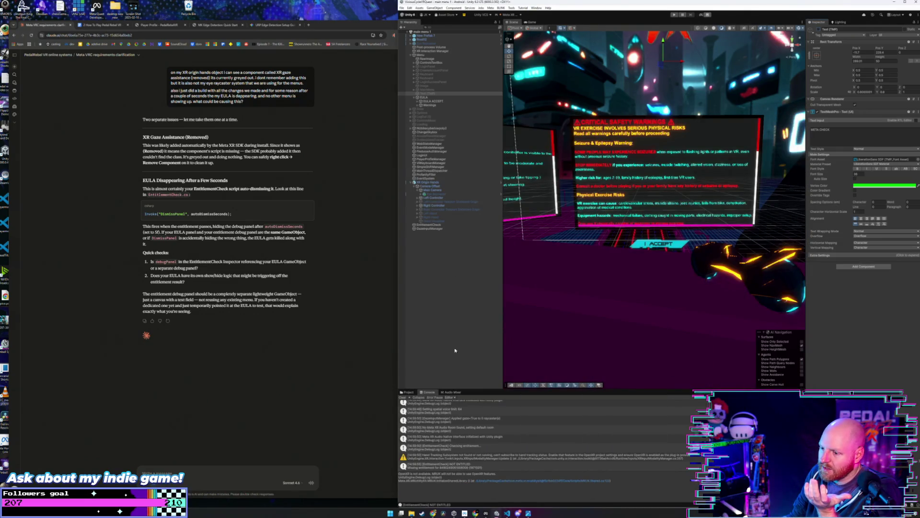
pyautogui.click(507, 513)
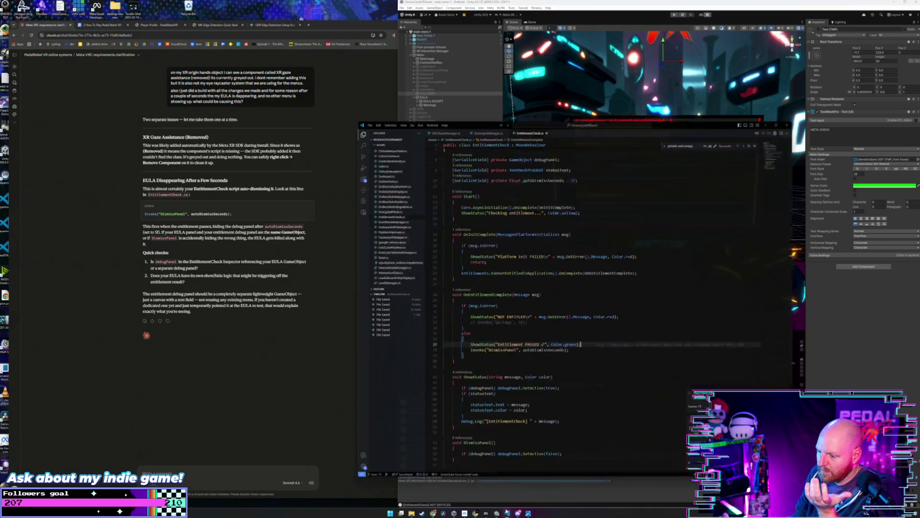
pyautogui.click(590, 316)
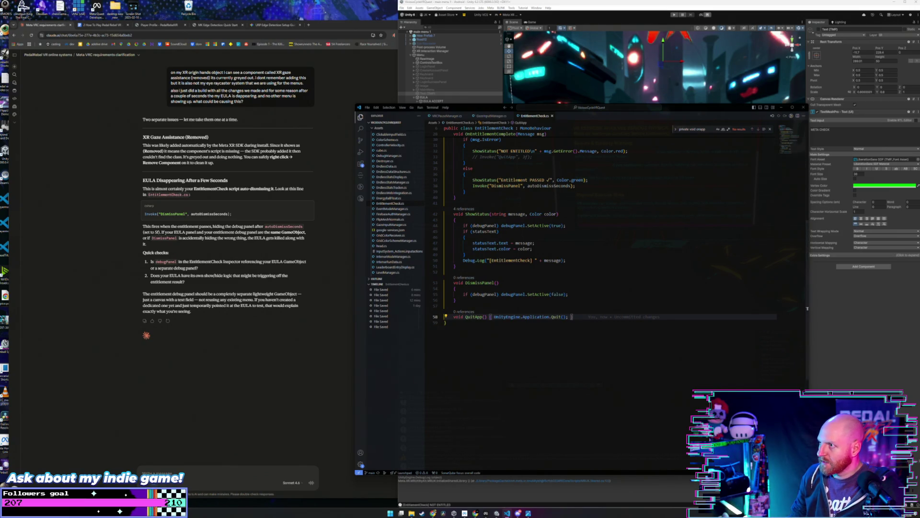
# Open Unity's Build Profiles window from the File menu and close it again.
pyautogui.click(808, 308)
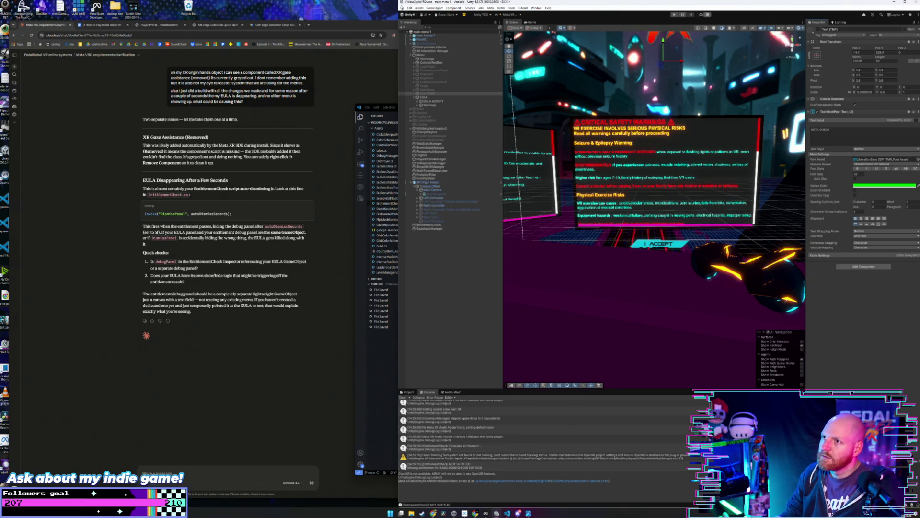
pyautogui.click(402, 7)
pyautogui.click(416, 67)
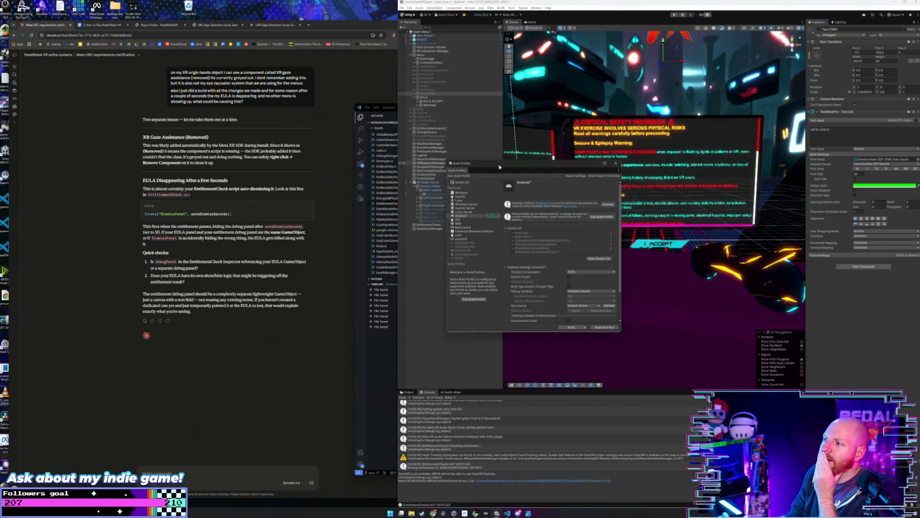
pyautogui.click(570, 327)
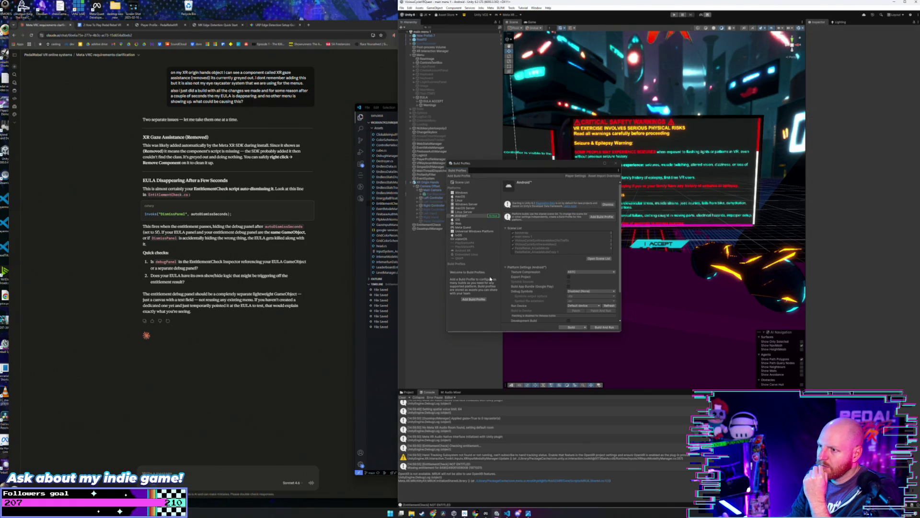
pyautogui.click(616, 163)
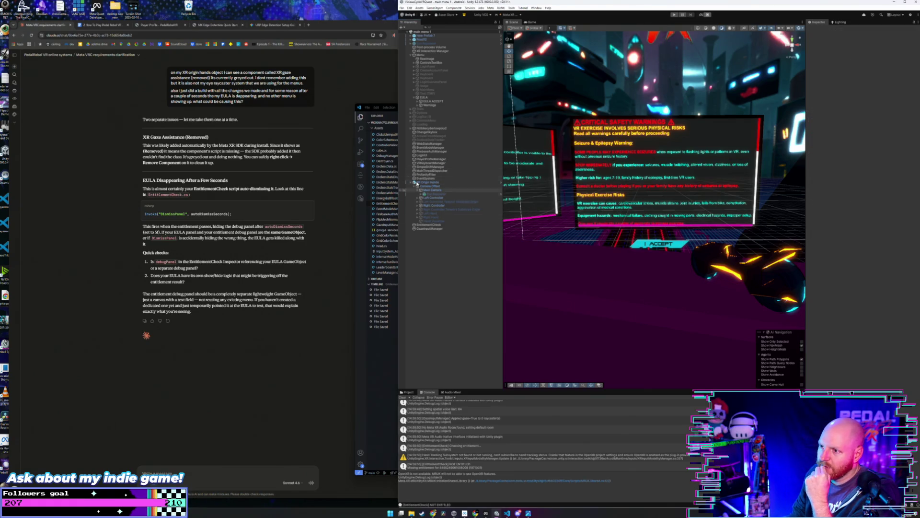
# Show the Project Assets grid in Unity's bottom panel and begin a new Claude message.
pyautogui.click(407, 392)
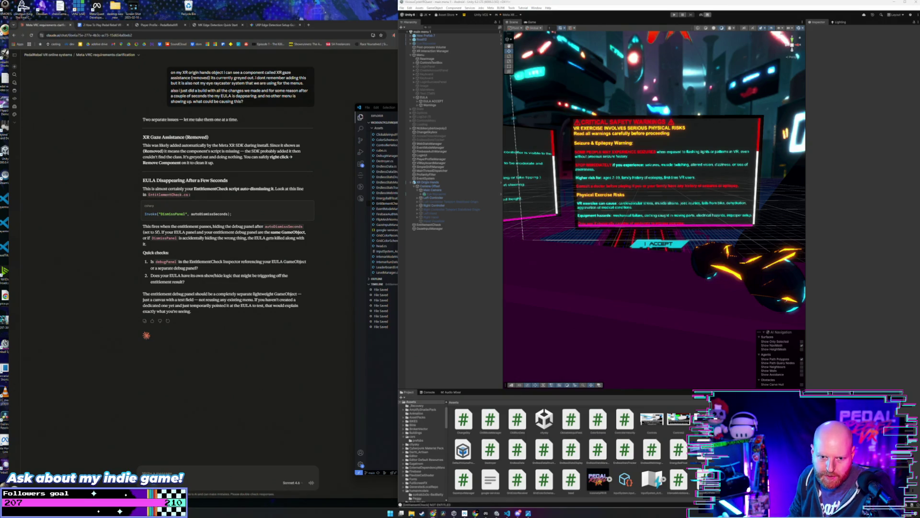
pyautogui.click(180, 467)
pyautogui.write('hel')
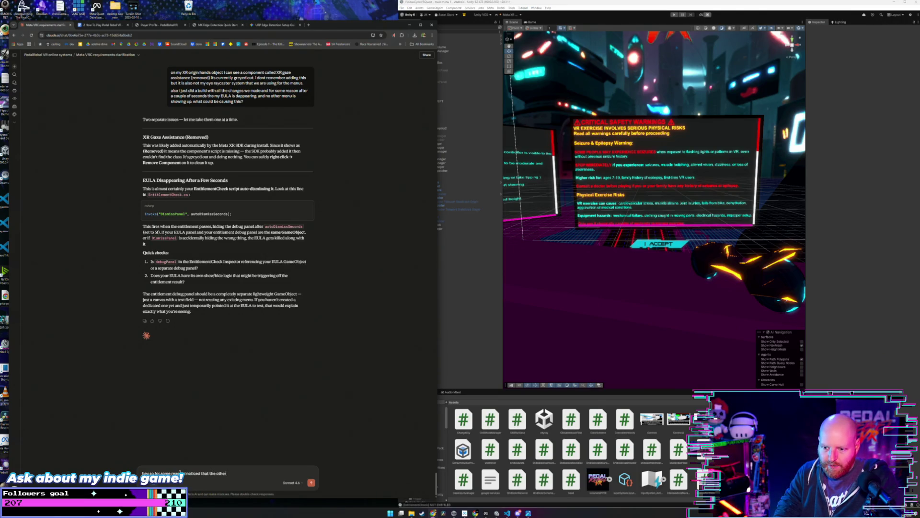
# Ask Claude whether the non-Meta left controller's menu button needs another command to open the pause menu.
pyautogui.write('troller me')
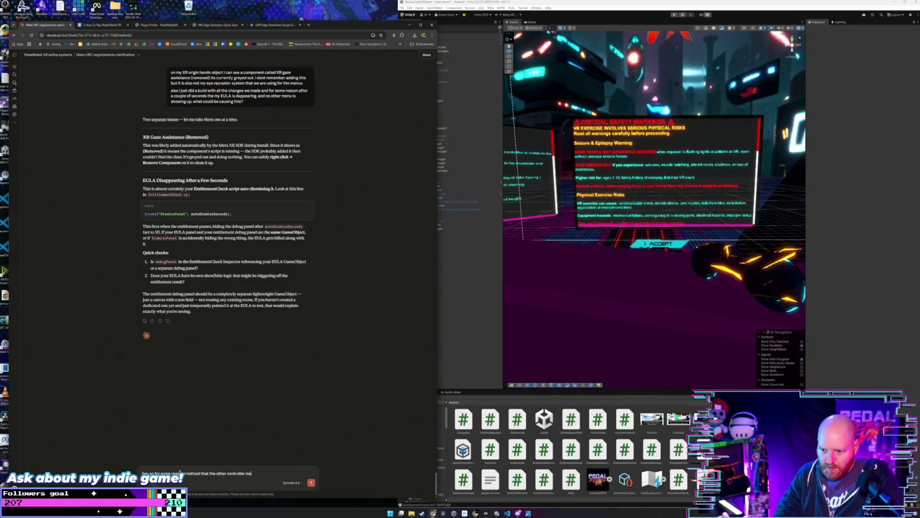
pyautogui.write('nu button is n')
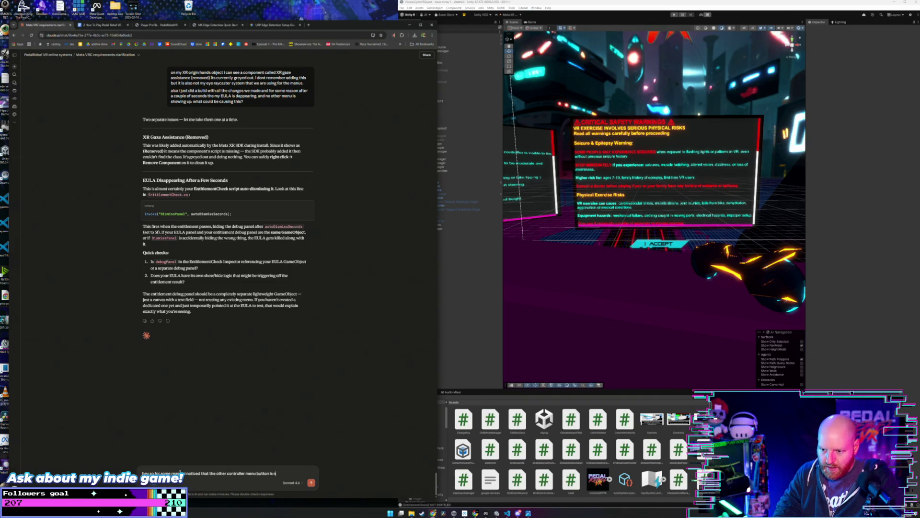
pyautogui.write('ot pr')
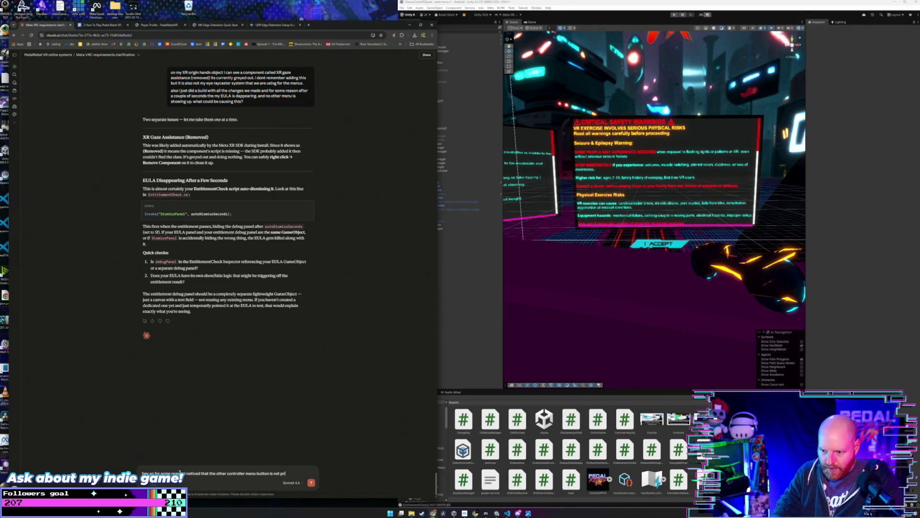
pyautogui.press('BackSpace')
pyautogui.press('BackSpace')
pyautogui.write('bring')
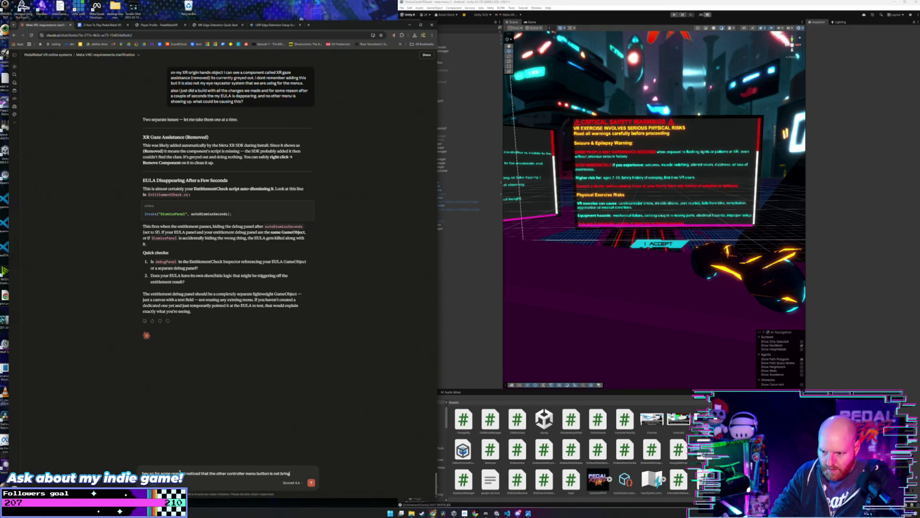
pyautogui.write('ing up the pause menu. i have my meta buttons switched')
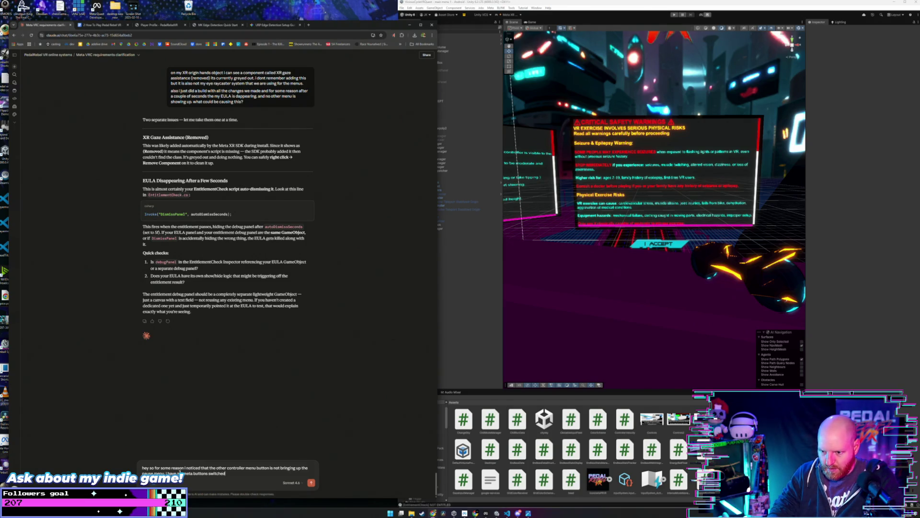
pyautogui.write(' to my left con')
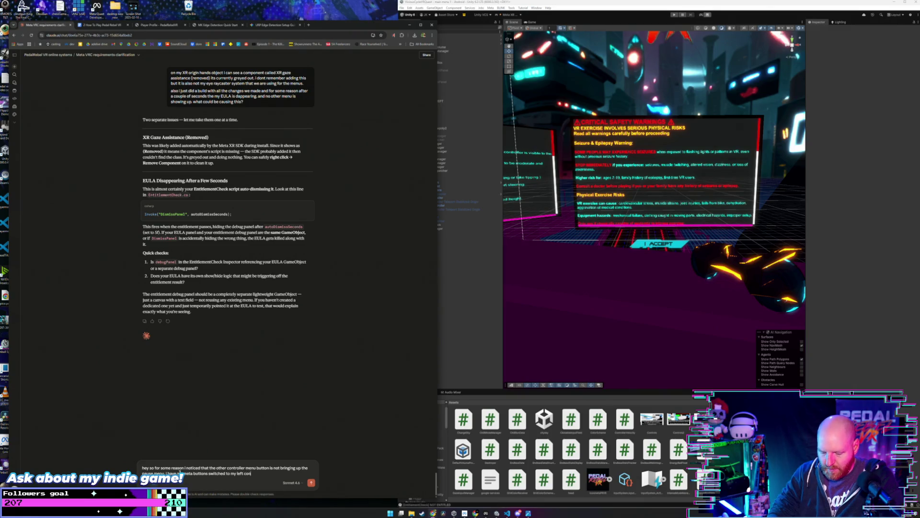
pyautogui.write('troller as that i')
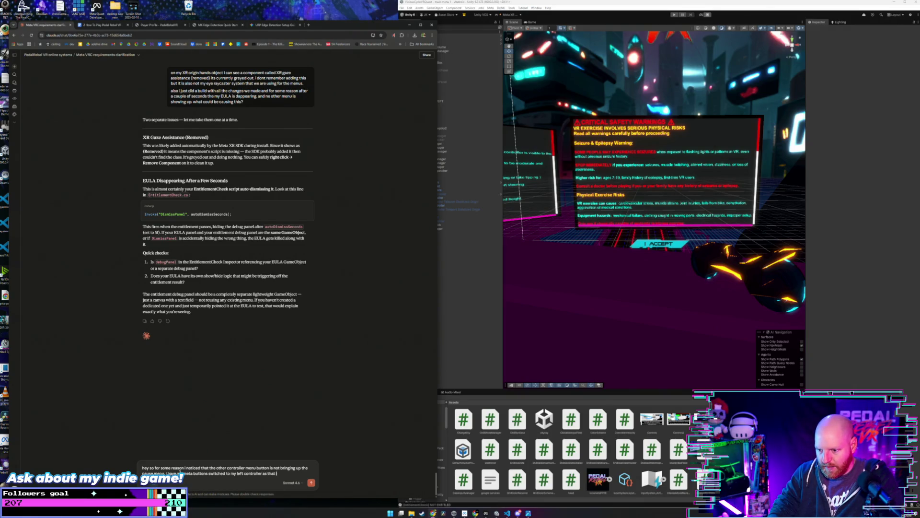
pyautogui.write('s my primar')
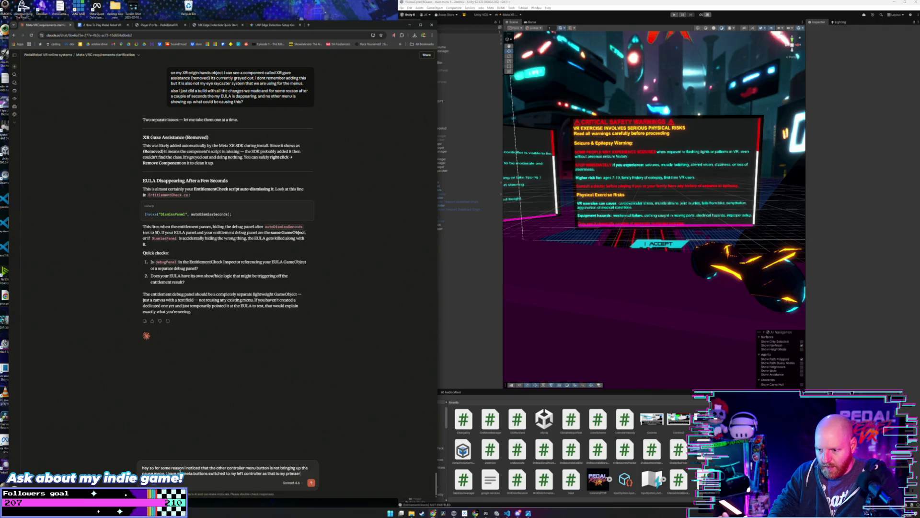
pyautogui.write('y controller would this affect how')
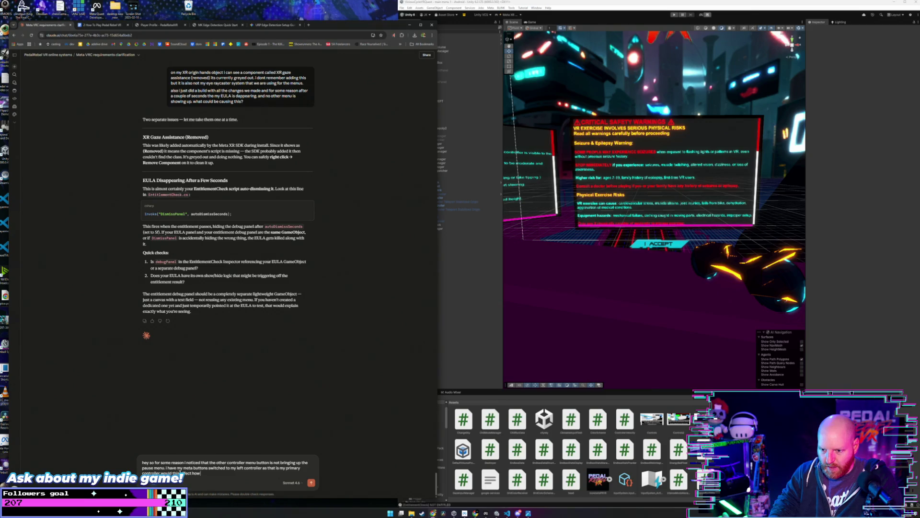
pyautogui.write('d the pause menu? o')
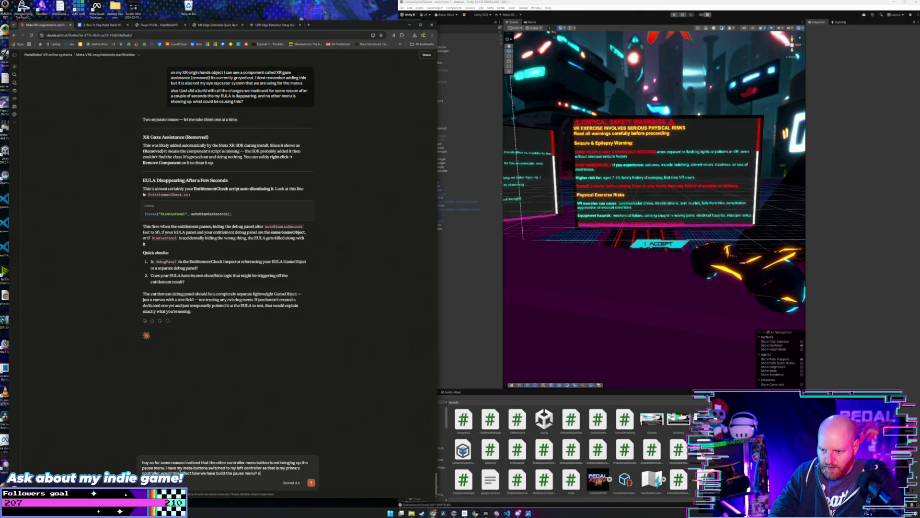
pyautogui.press('BackSpace')
pyautogui.write('is there another command for the non meta menu button?')
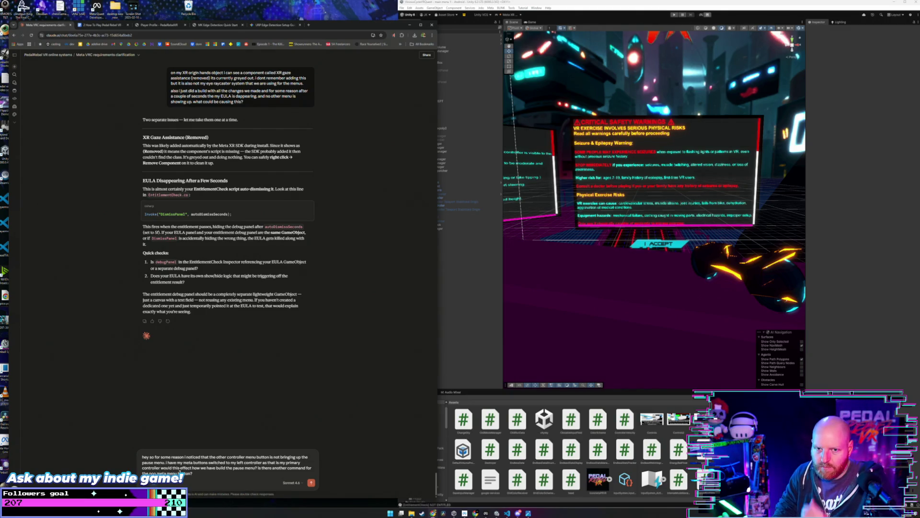
pyautogui.press('Return')
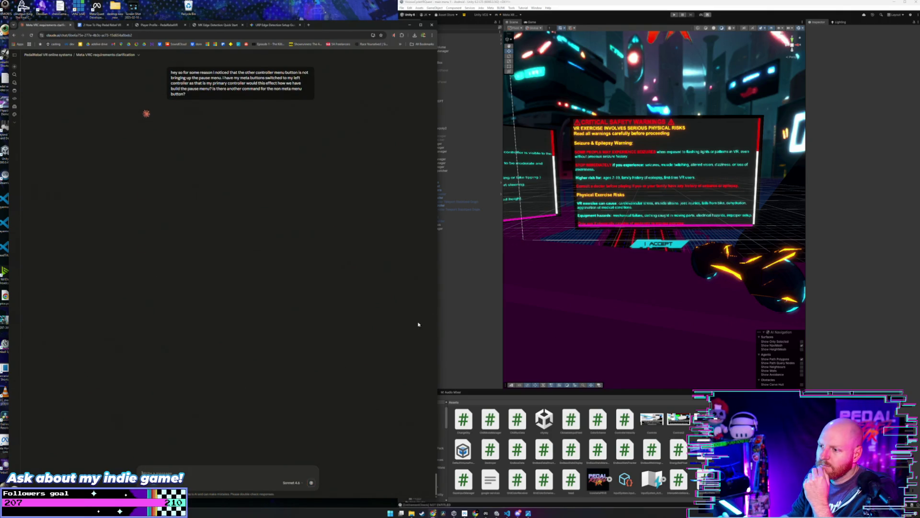
# Open the Car7 NearMiss 1 prefab and select its motorcycle helmet object.
pyautogui.click(439, 342)
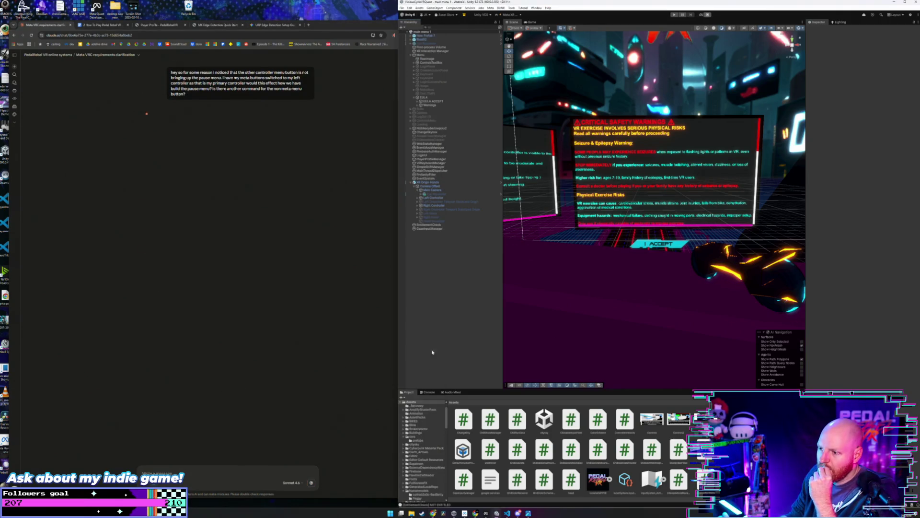
pyautogui.click(418, 440)
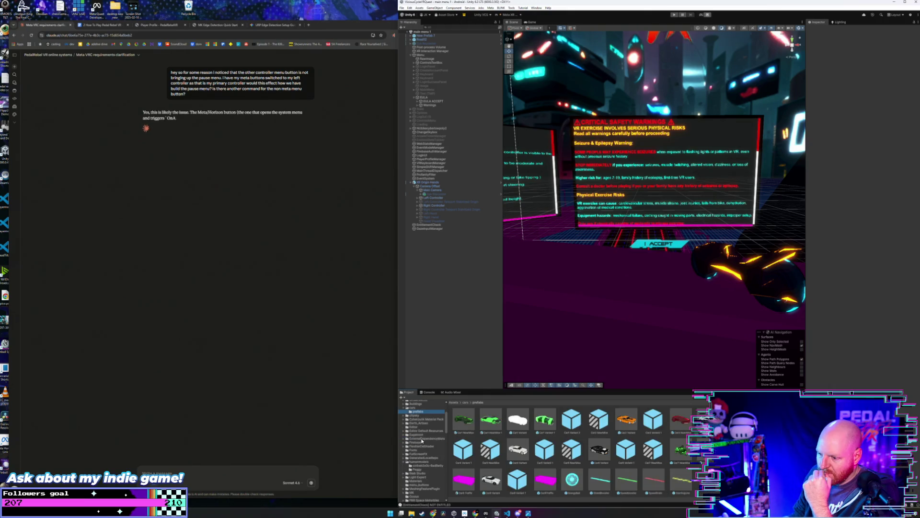
pyautogui.doubleClick(653, 449)
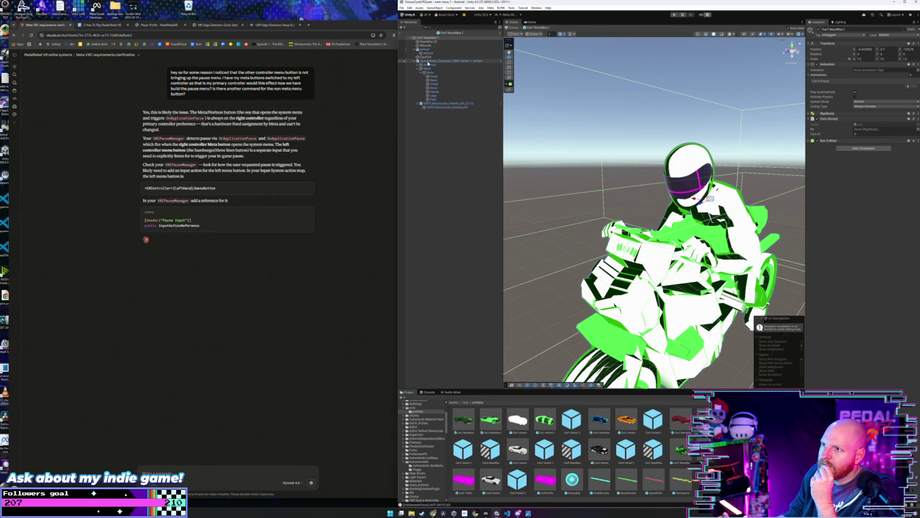
pyautogui.click(427, 37)
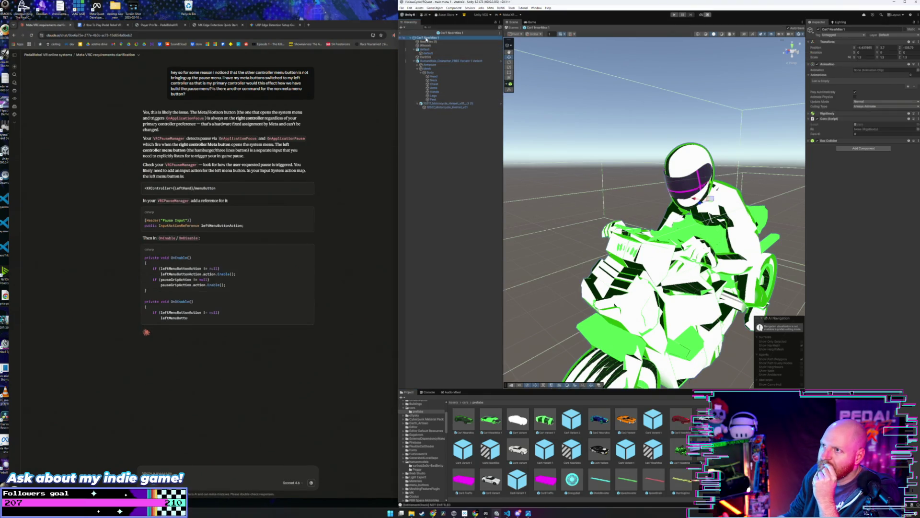
pyautogui.click(437, 103)
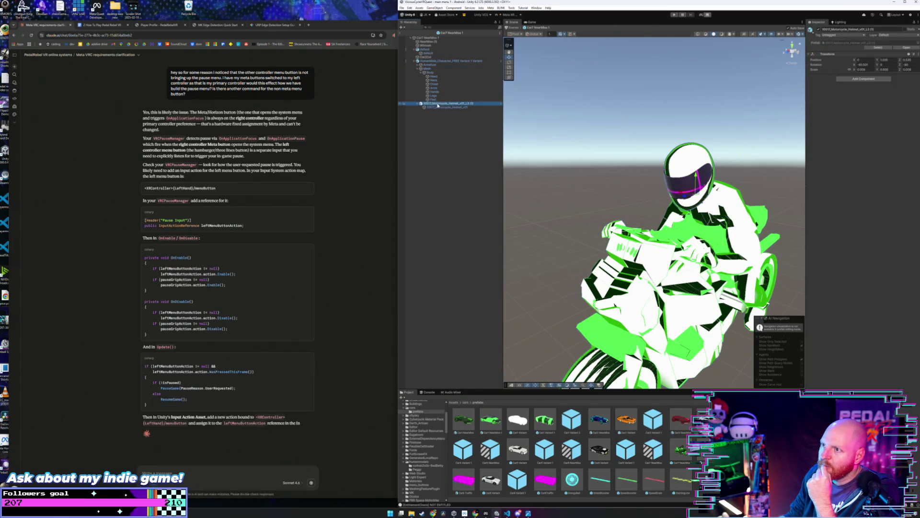
pyautogui.click(417, 103)
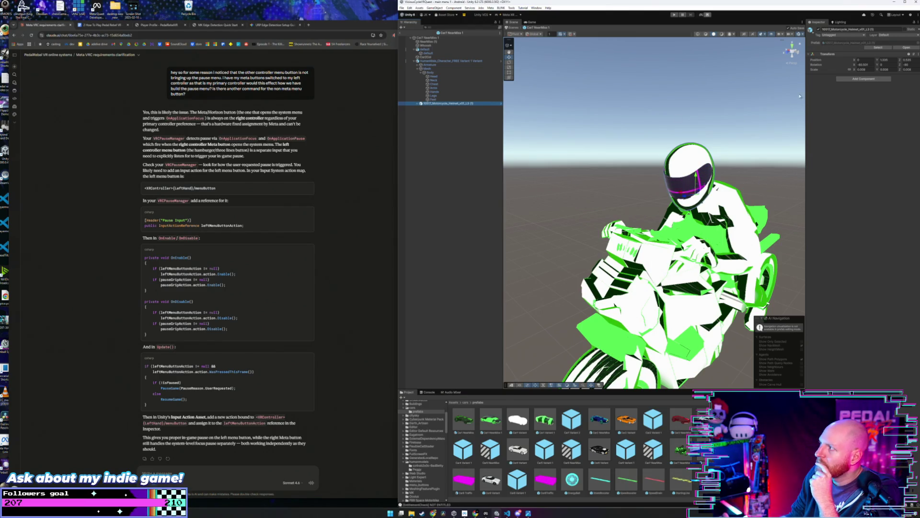
pyautogui.rightClick(839, 59)
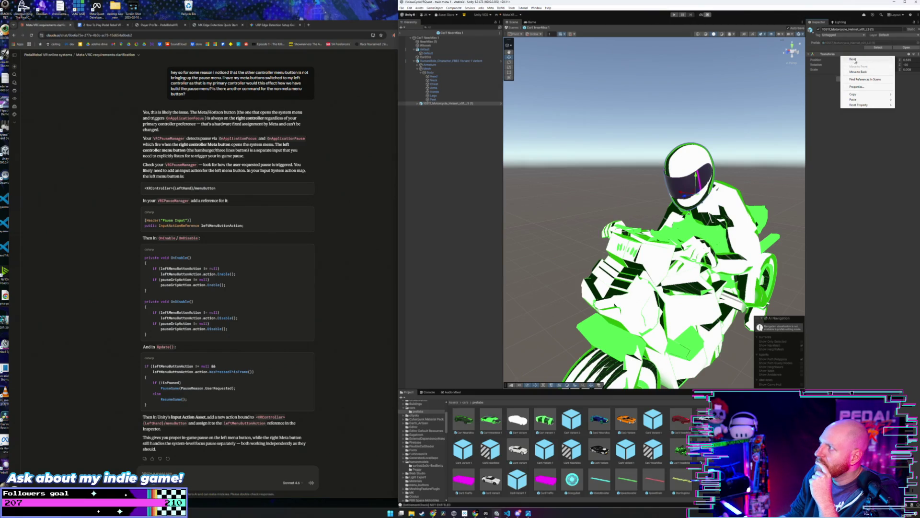
# Reset the helmet's Transform, then undo the reset to keep its original values.
pyautogui.click(854, 58)
pyautogui.scroll(-5, 717, 139)
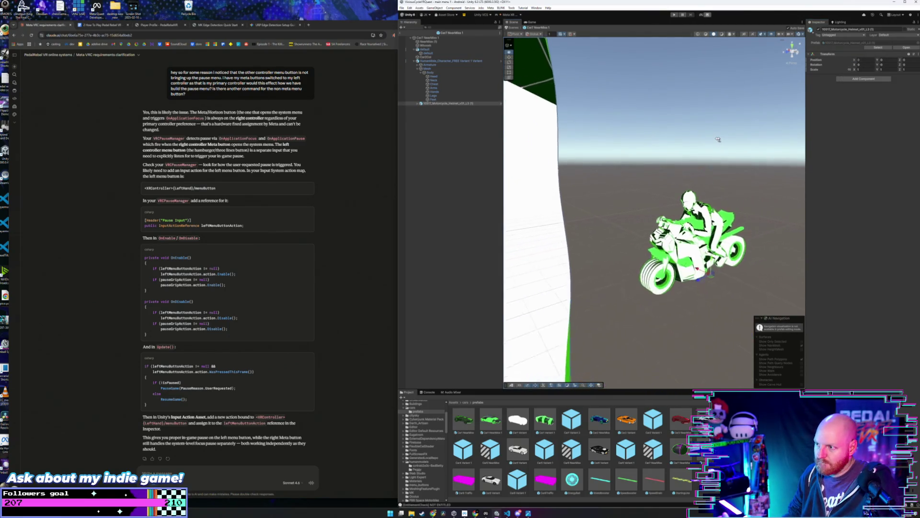
pyautogui.scroll(-3, 718, 139)
pyautogui.hotkey('ctrl', 'z')
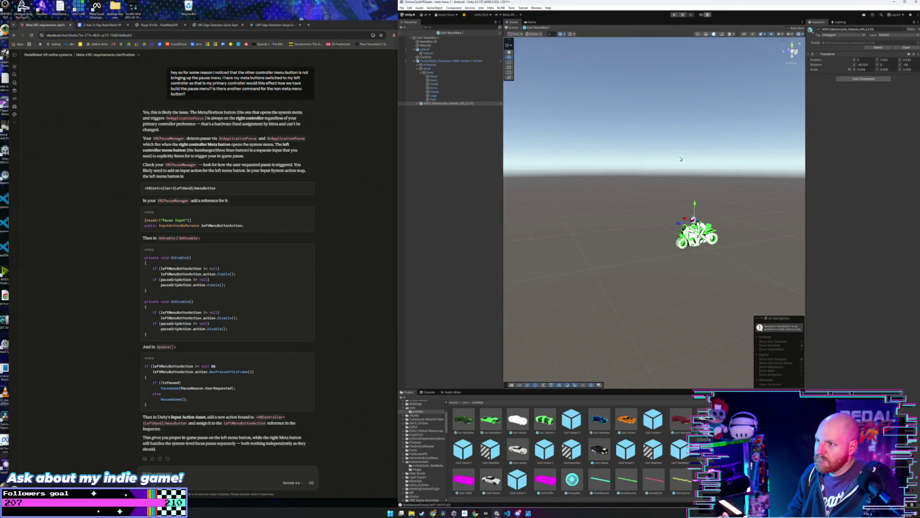
# Try dragging the helmet mesh out of its parent and dismiss the cannot-restructure prefab warning.
pyautogui.click(436, 120)
pyautogui.click(419, 103)
pyautogui.click(431, 107)
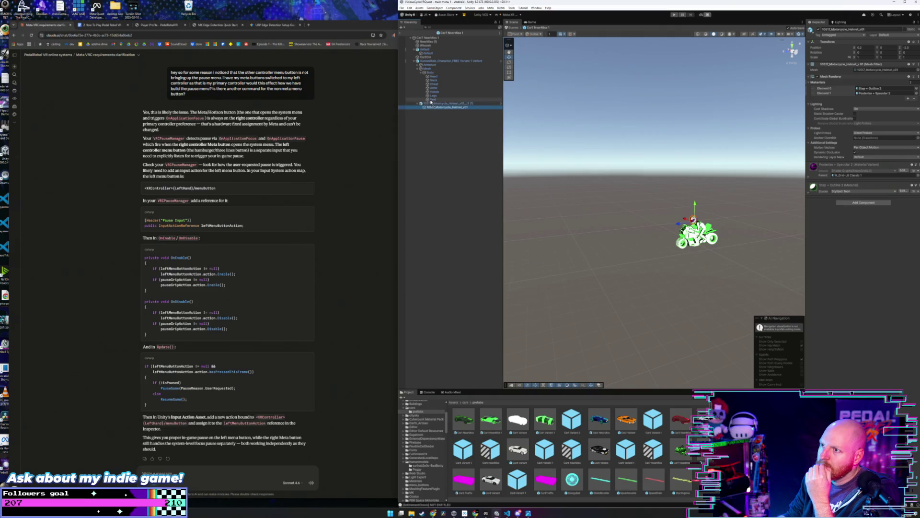
pyautogui.moveTo(431, 104); pyautogui.dragTo(598, 216)
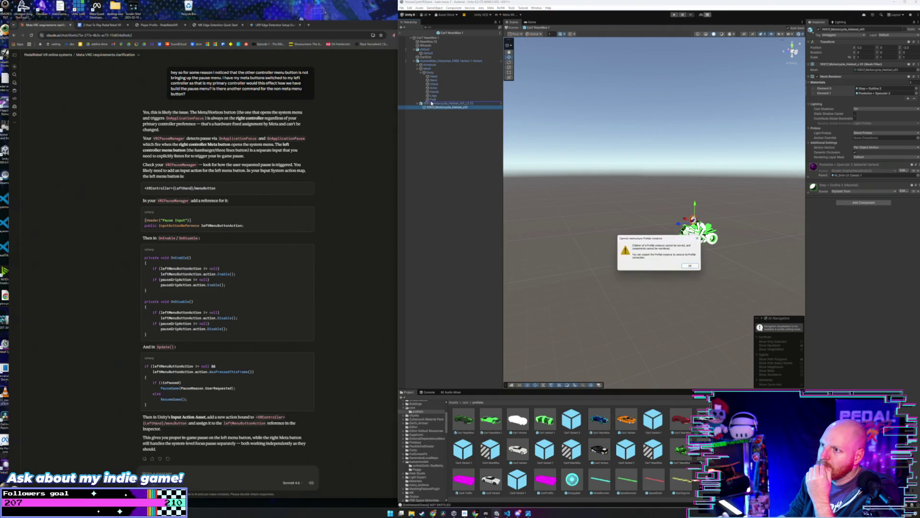
pyautogui.click(692, 267)
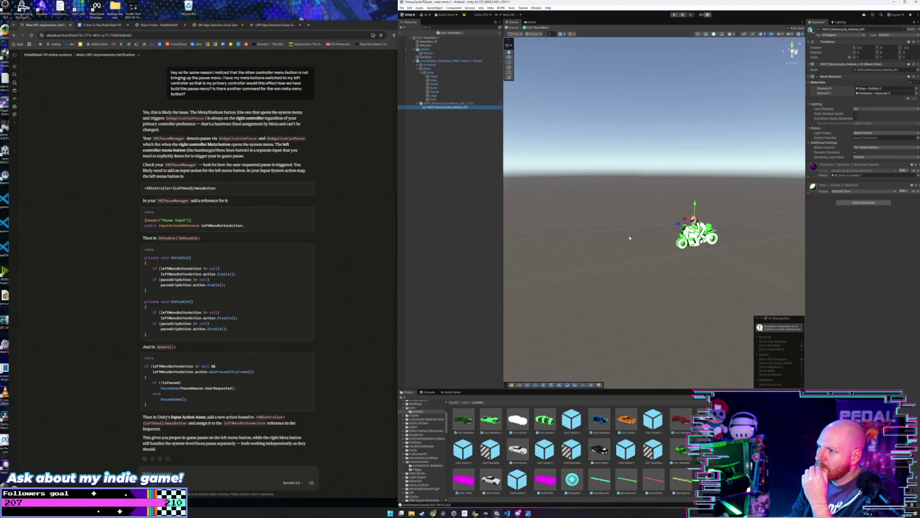
pyautogui.click(421, 103)
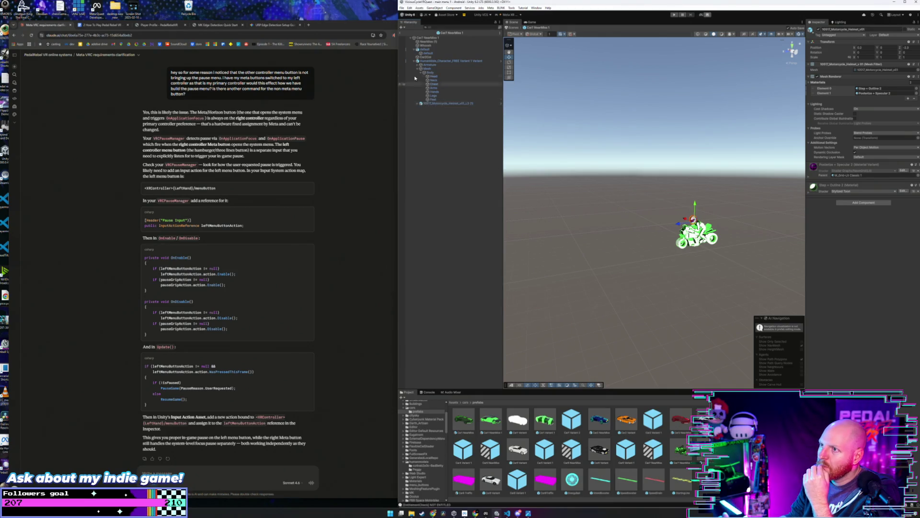
# Drag the HumanMale rider character into the Project window to make it a prefab.
pyautogui.click(424, 62)
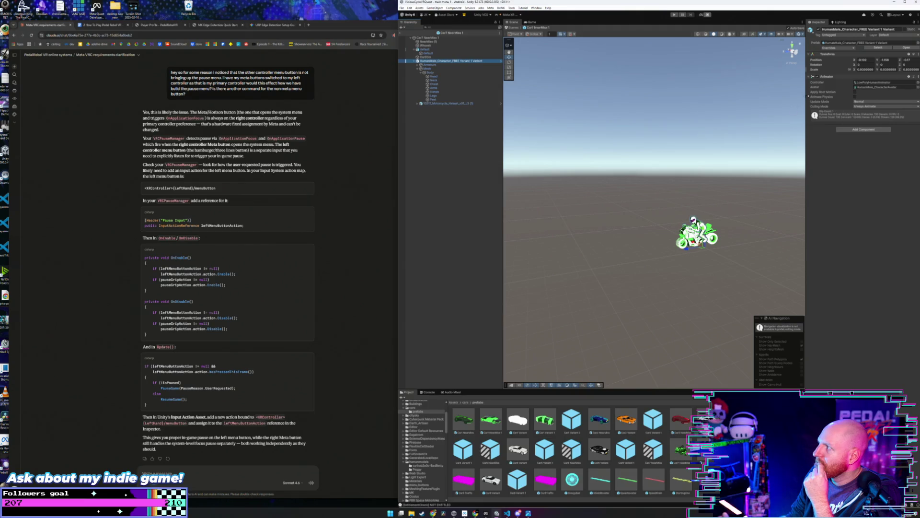
pyautogui.click(820, 82)
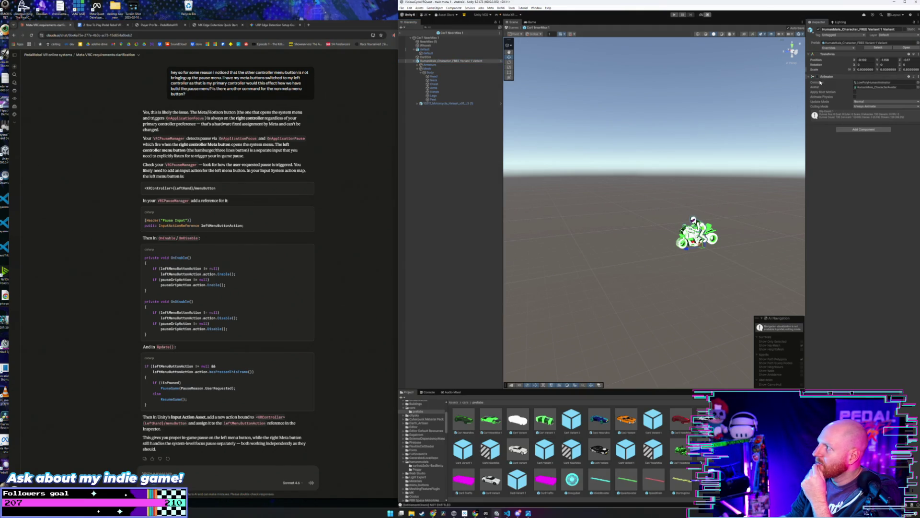
pyautogui.click(451, 104)
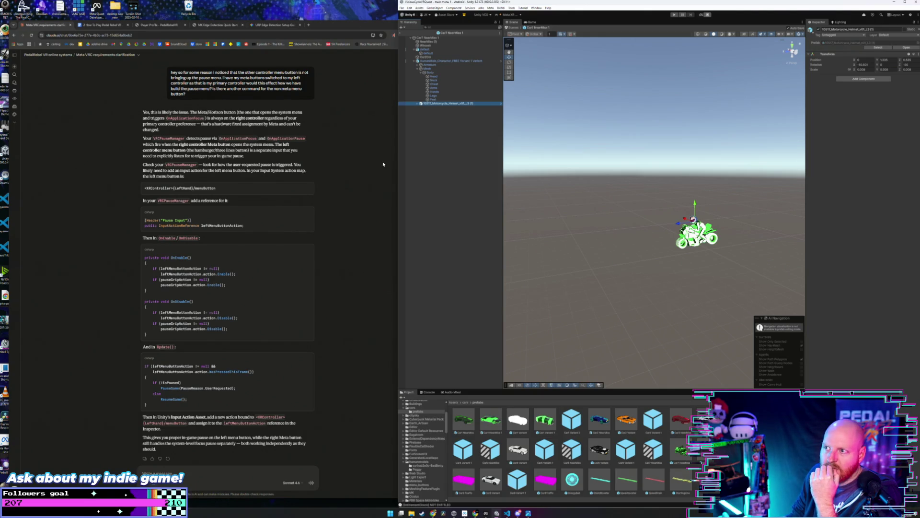
pyautogui.click(441, 50)
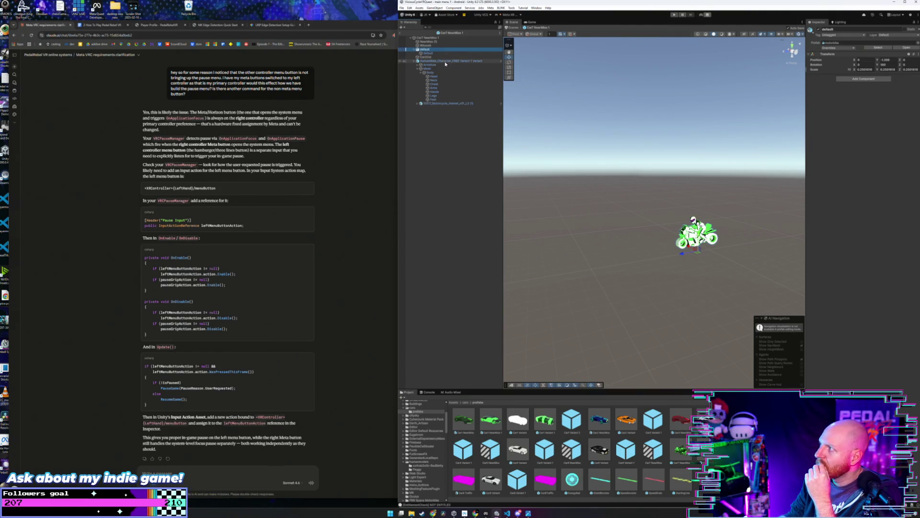
pyautogui.click(445, 62)
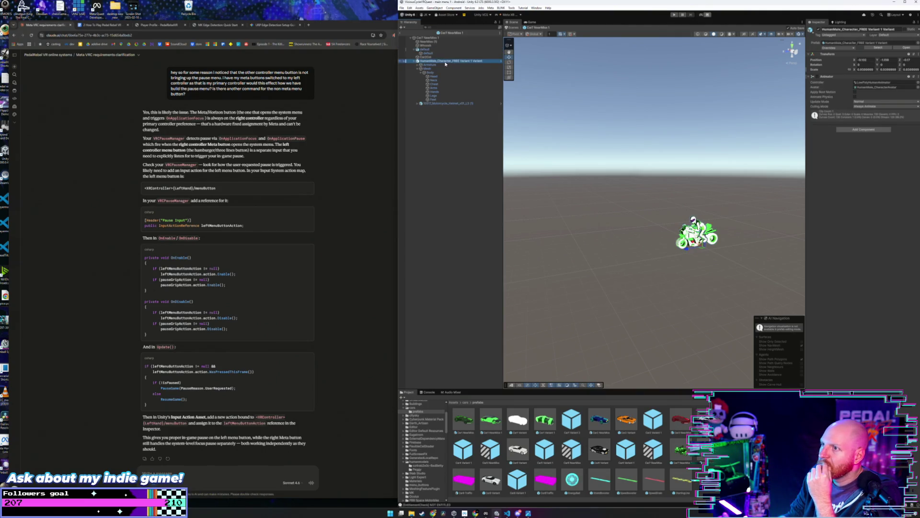
pyautogui.click(415, 61)
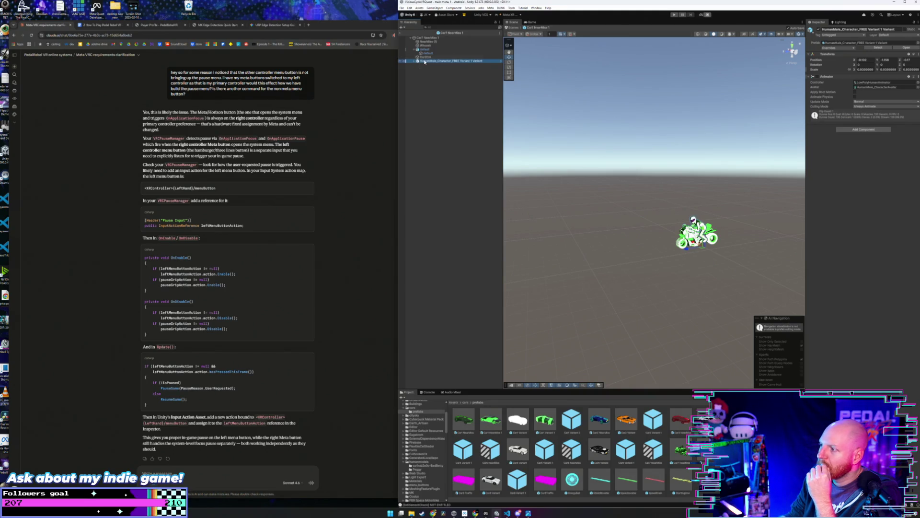
pyautogui.click(681, 421)
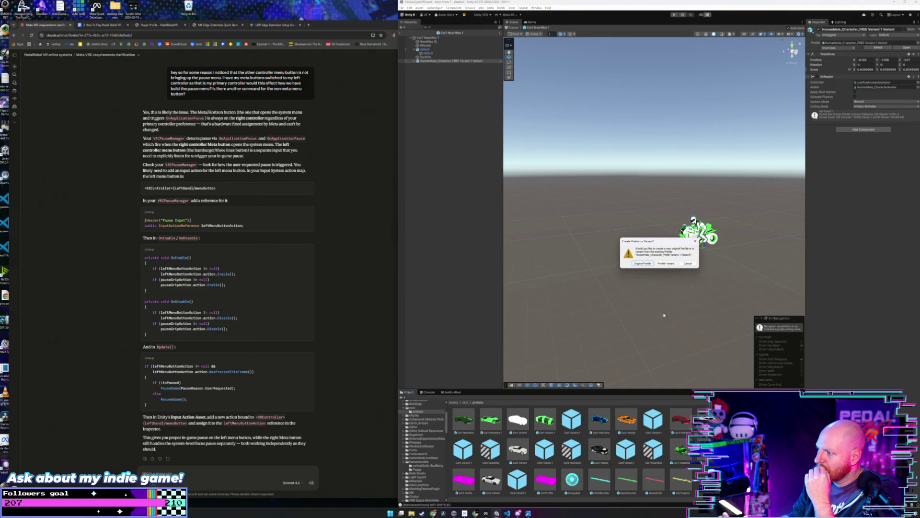
# Create a new prefab variant of the rider, place it in the prefab, and reset its position.
pyautogui.click(665, 264)
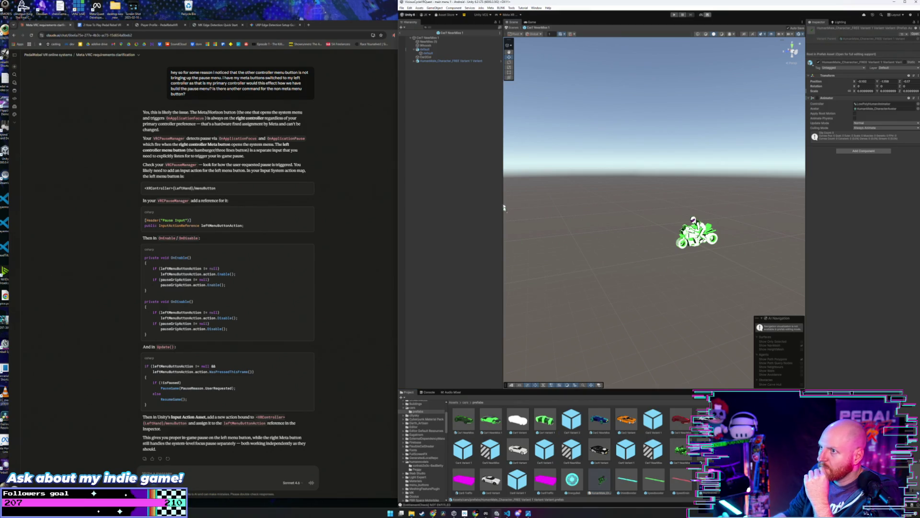
pyautogui.moveTo(457, 102); pyautogui.dragTo(457, 106)
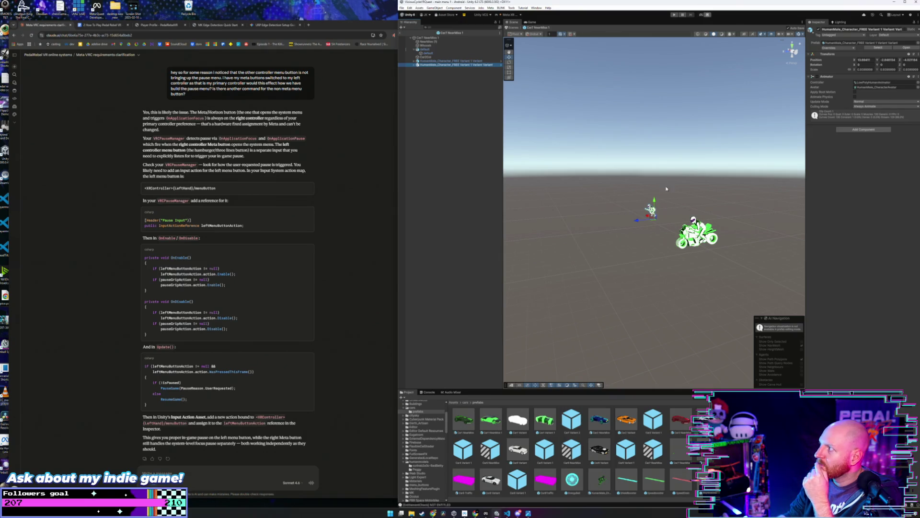
pyautogui.rightClick(853, 53)
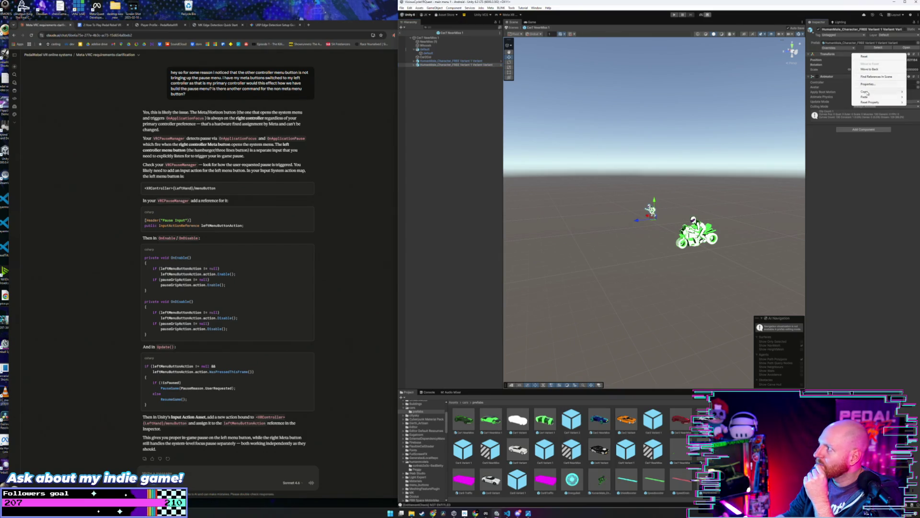
pyautogui.moveTo(875, 103)
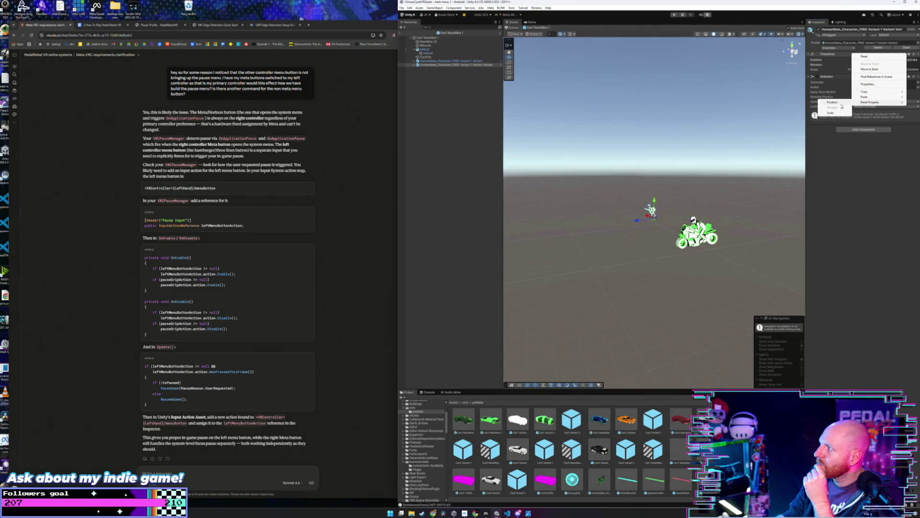
pyautogui.click(839, 103)
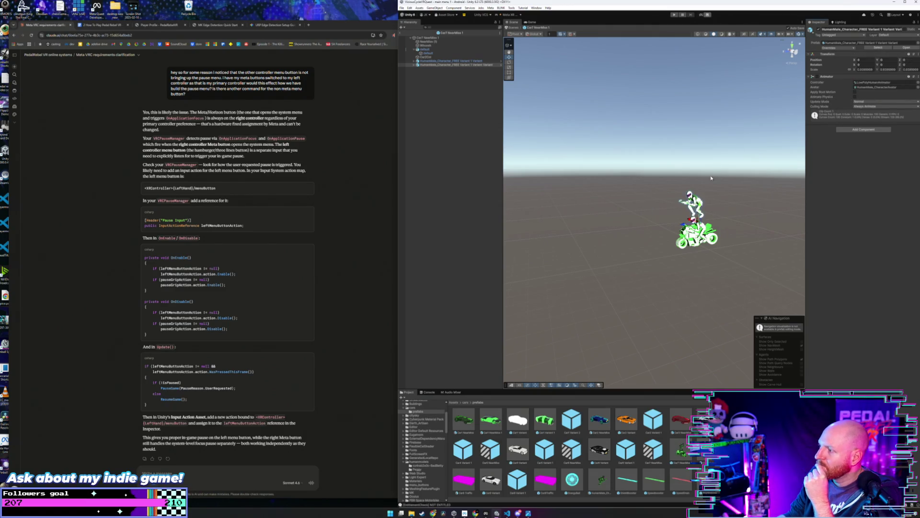
# Lower the rider onto the motorbike and nudge it slightly backward.
pyautogui.press('f')
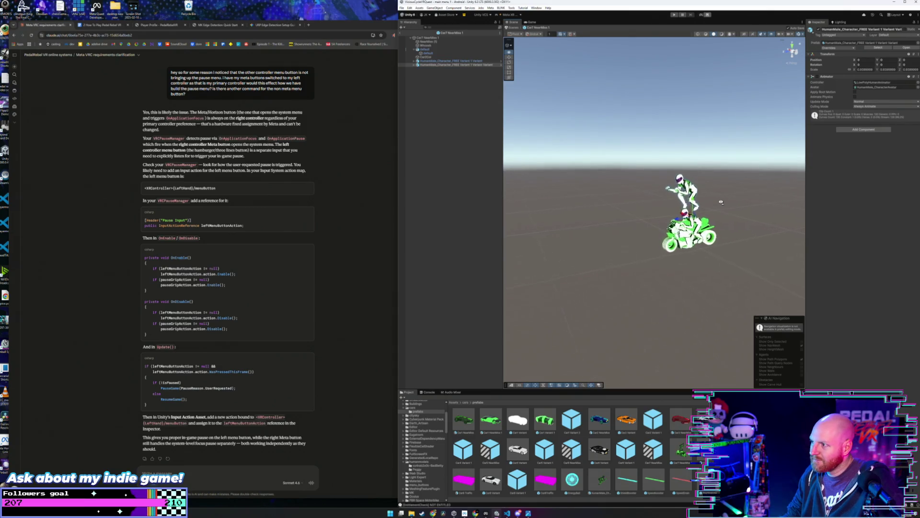
pyautogui.moveTo(711, 202); pyautogui.dragTo(602, 164)
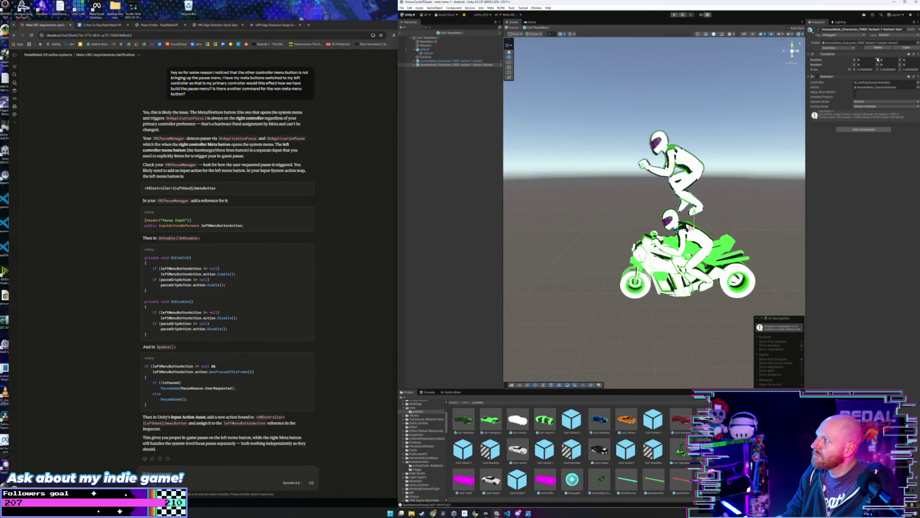
pyautogui.moveTo(877, 61)
pyautogui.mouseDown()
pyautogui.moveTo(868, 65)
pyautogui.moveTo(880, 63)
pyautogui.mouseUp()
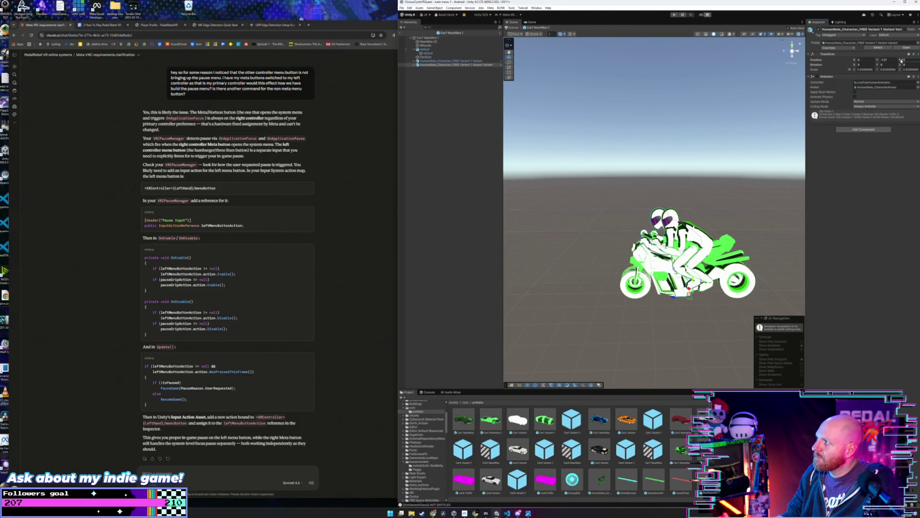
pyautogui.moveTo(901, 62); pyautogui.dragTo(901, 62)
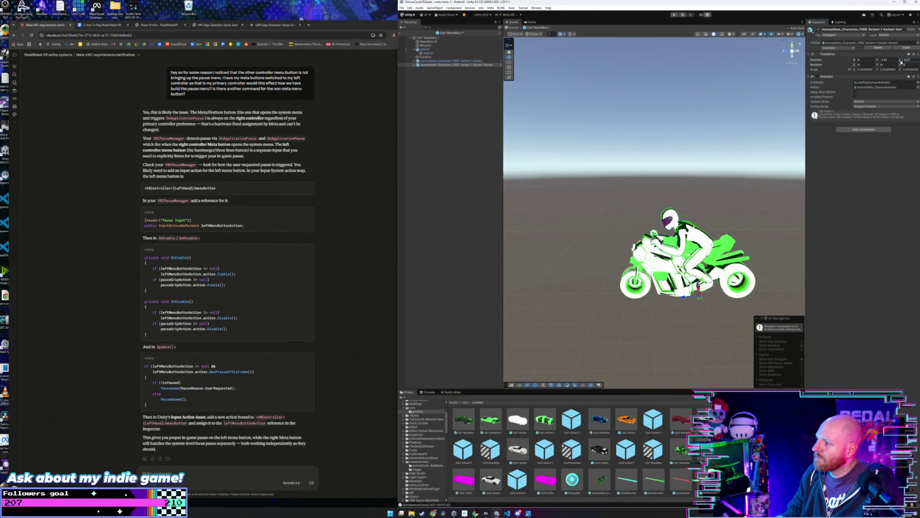
# Delete the duplicate rider and shift HumanMale_Character sideways to a Position X of about -0.06.
pyautogui.click(459, 61)
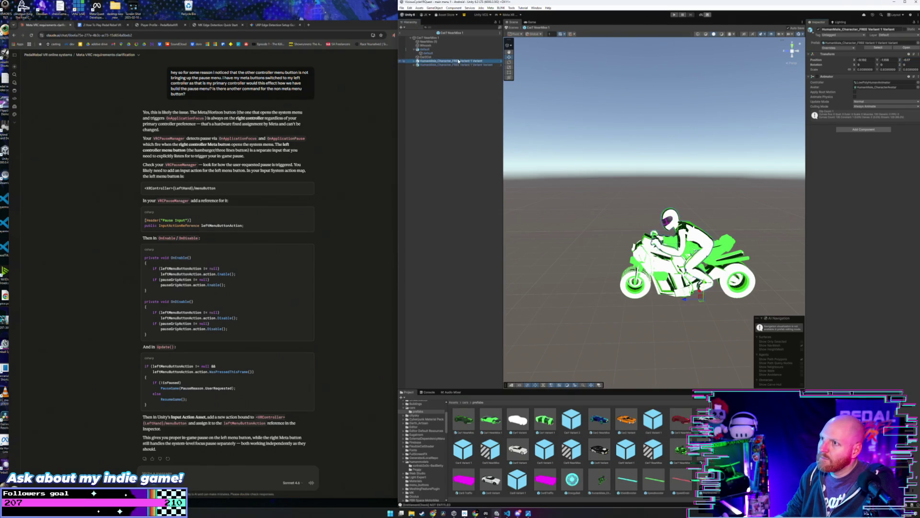
pyautogui.press('Delete')
pyautogui.moveTo(611, 290); pyautogui.dragTo(719, 300)
pyautogui.click(456, 60)
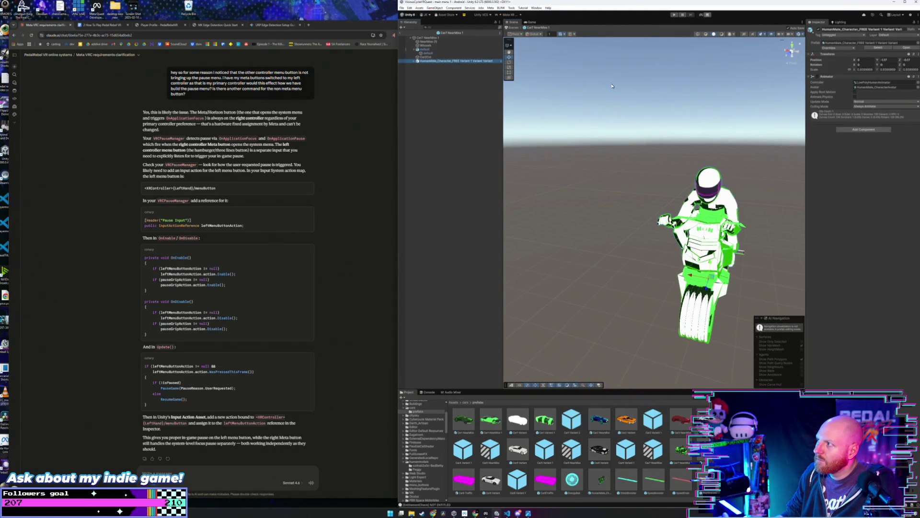
pyautogui.moveTo(855, 61); pyautogui.dragTo(856, 61)
# Inspect the rider's Mesh and helmet parts and the motorbike, then select the Car7 NearMiss 1 root.
pyautogui.moveTo(680, 206); pyautogui.dragTo(623, 200)
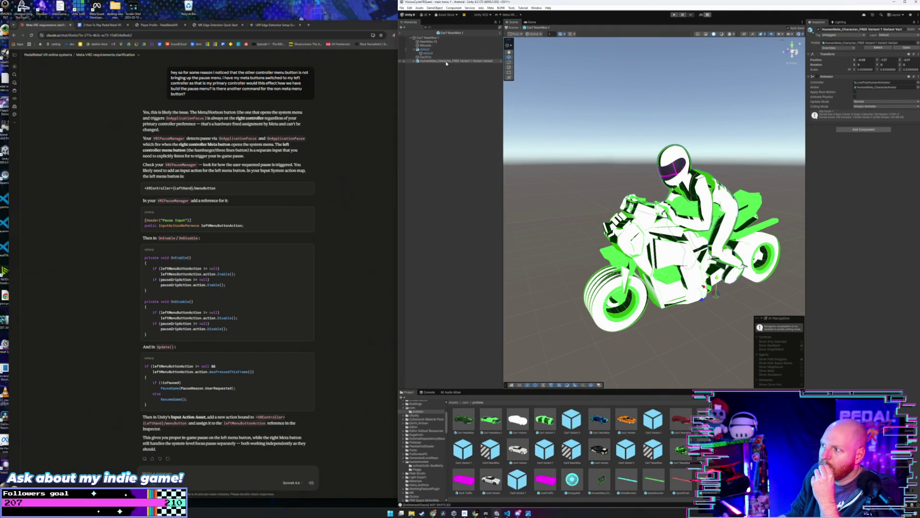
pyautogui.click(418, 61)
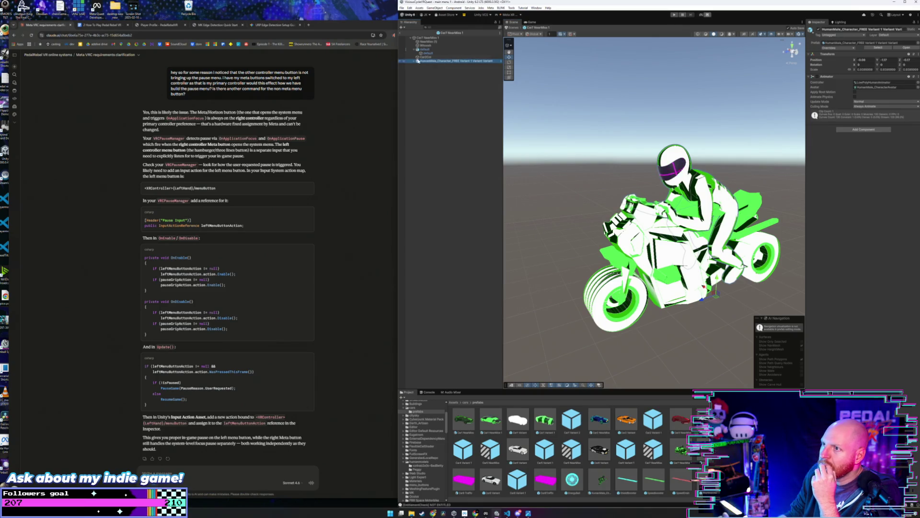
pyautogui.click(415, 62)
pyautogui.click(430, 69)
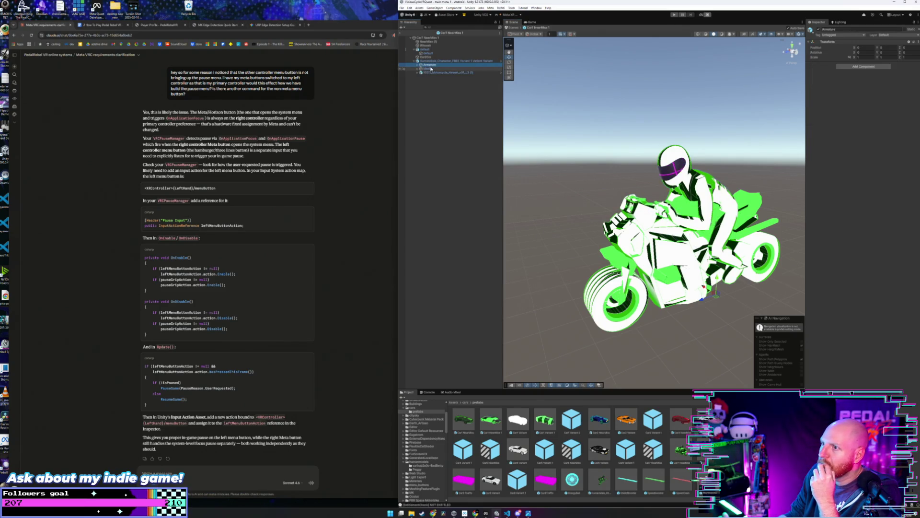
pyautogui.click(433, 73)
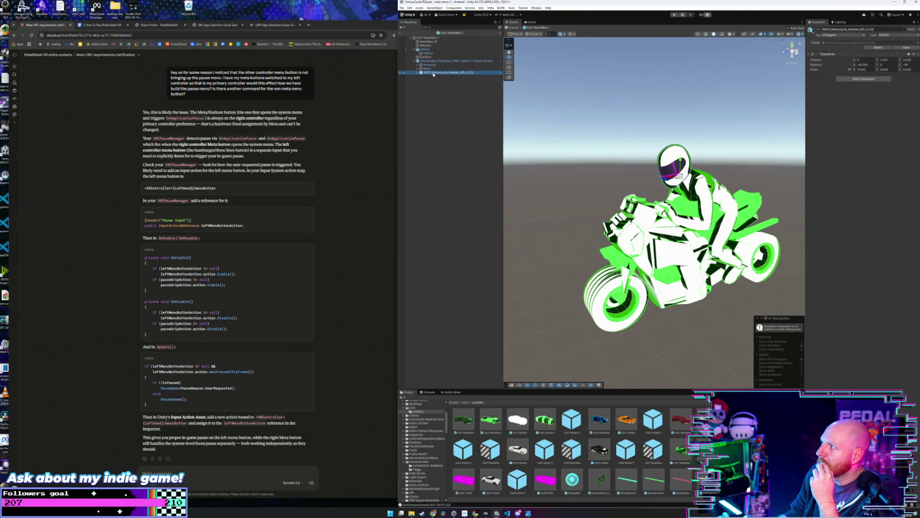
pyautogui.click(428, 62)
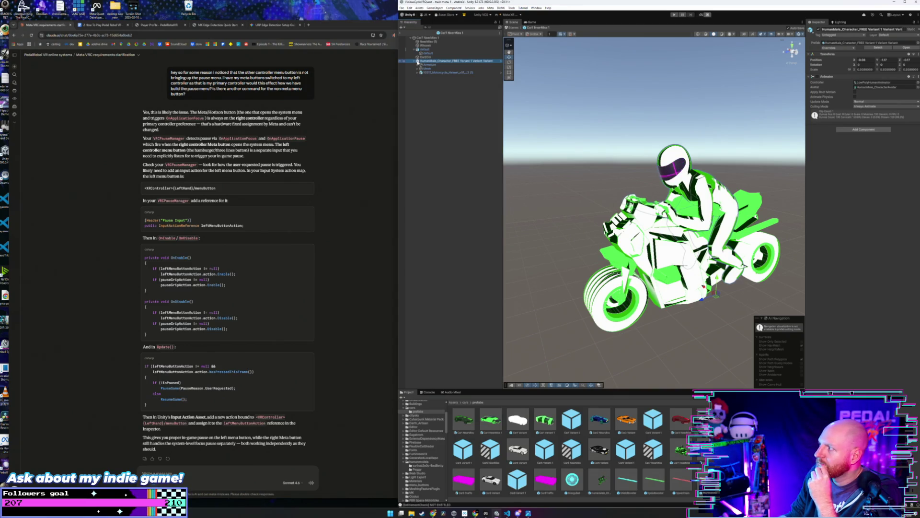
pyautogui.click(417, 50)
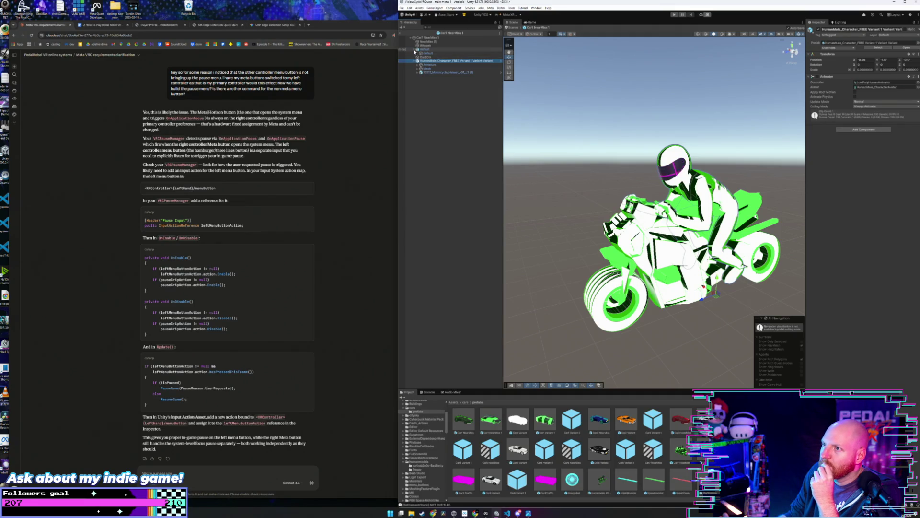
pyautogui.click(415, 61)
pyautogui.click(419, 38)
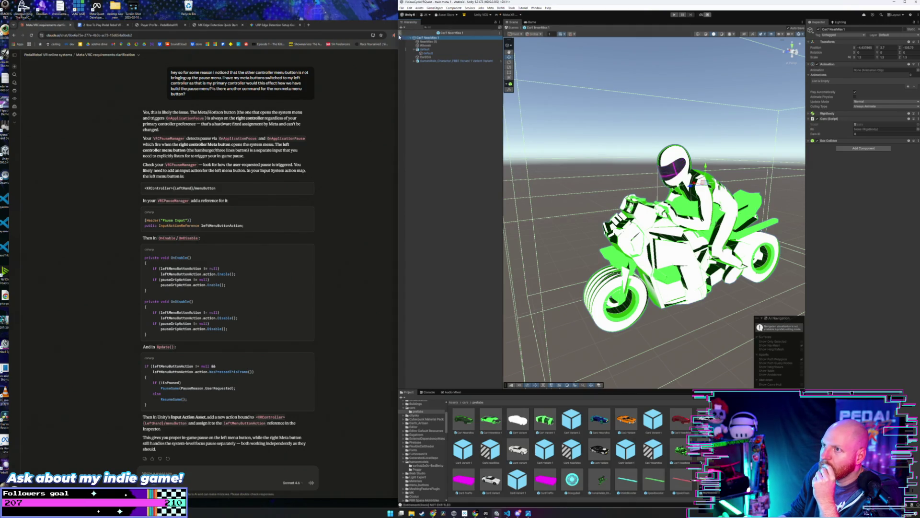
# Leave prefab mode and open the PedalRebel_ArcadeMode scene from the Assets folder.
pyautogui.click(401, 34)
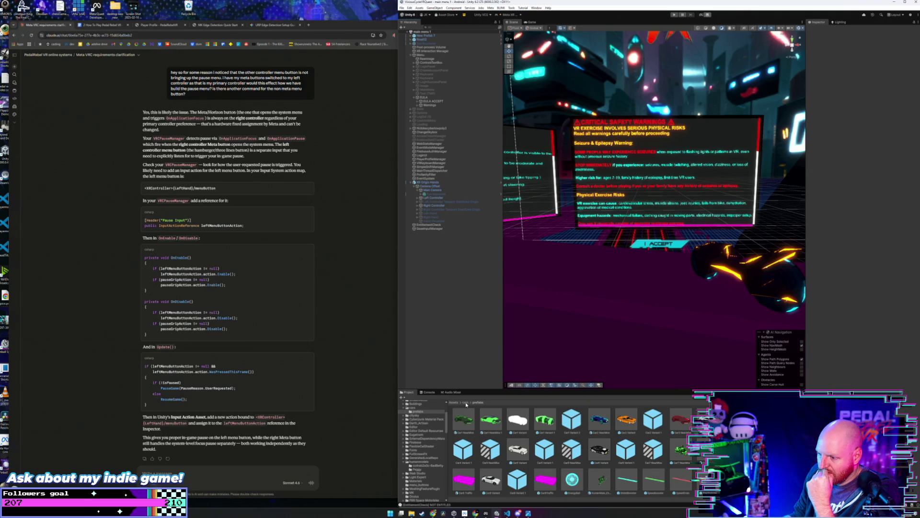
pyautogui.scroll(-3, 422, 450)
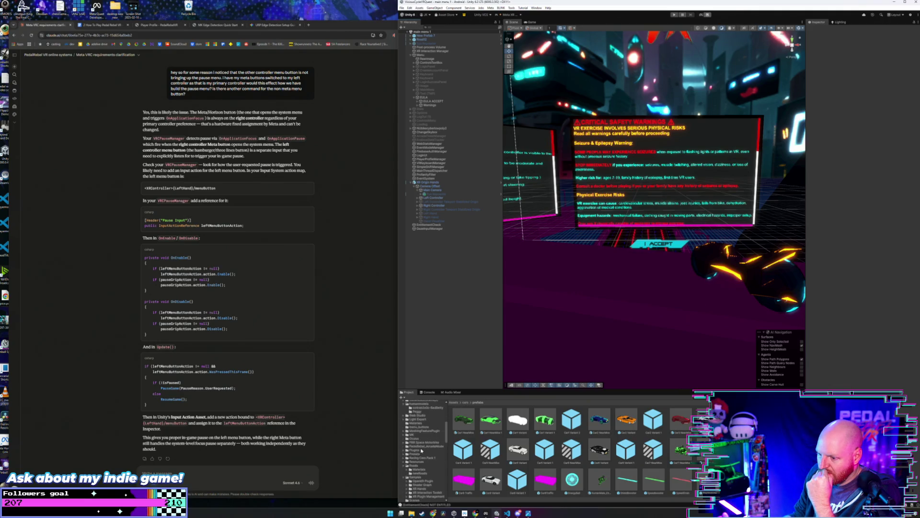
pyautogui.click(456, 404)
pyautogui.scroll(-3, 488, 452)
pyautogui.doubleClick(649, 432)
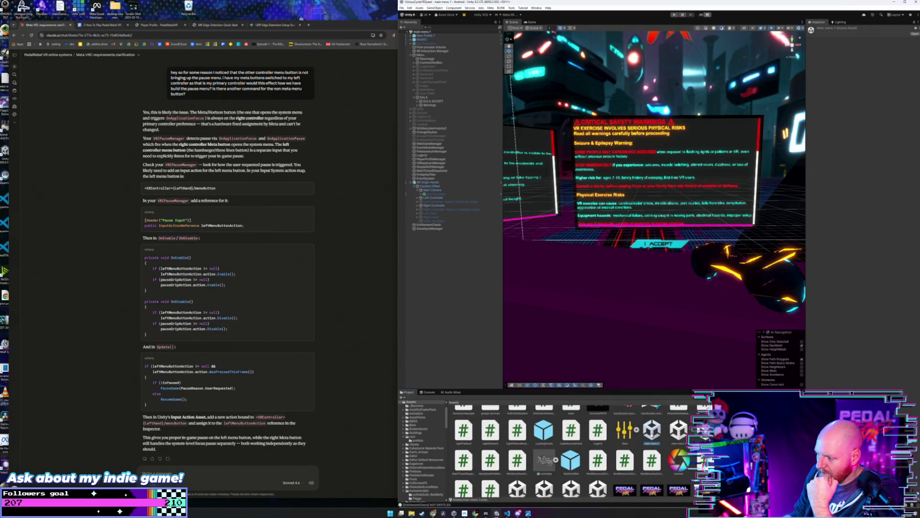
pyautogui.scroll(-1, 618, 438)
pyautogui.doubleClick(520, 459)
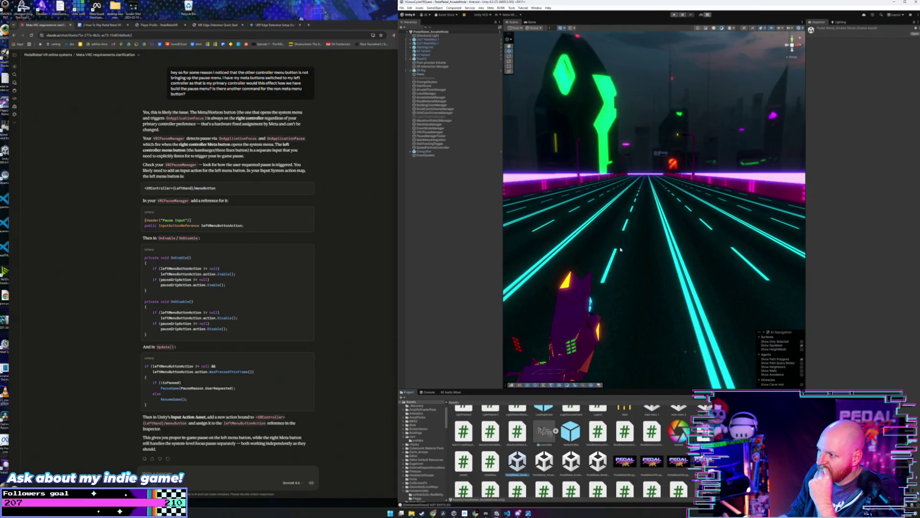
# Orbit to look across the neon road, then run PedalRebel_ArcadeMode in Play mode.
pyautogui.moveTo(621, 249)
pyautogui.mouseDown()
pyautogui.moveTo(470, 272)
pyautogui.moveTo(379, 232)
pyautogui.moveTo(326, 248)
pyautogui.mouseUp()
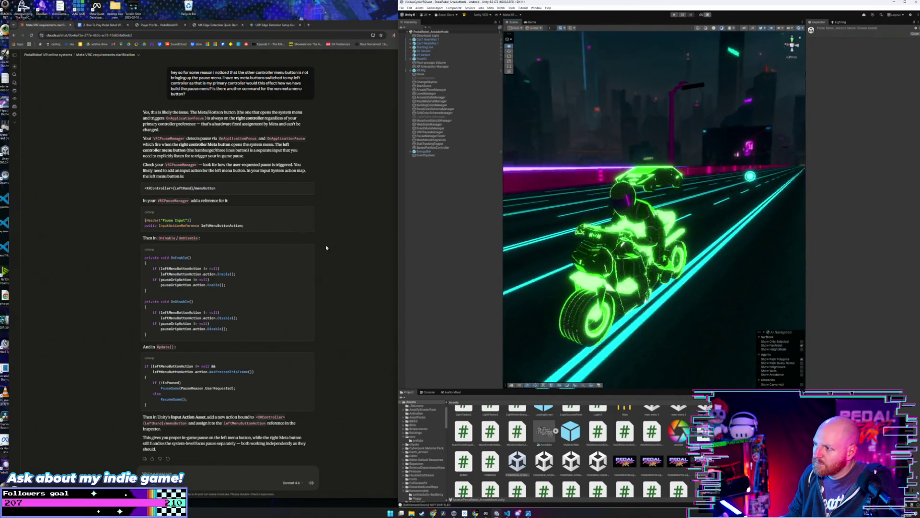
pyautogui.click(674, 14)
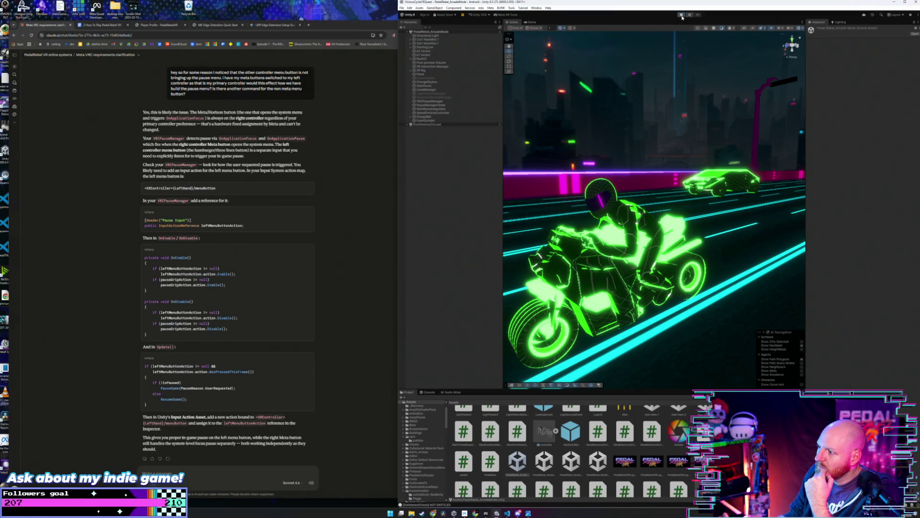
# Test pausing and resuming the game, stop Play mode, and show the cars prefabs folder.
pyautogui.click(691, 15)
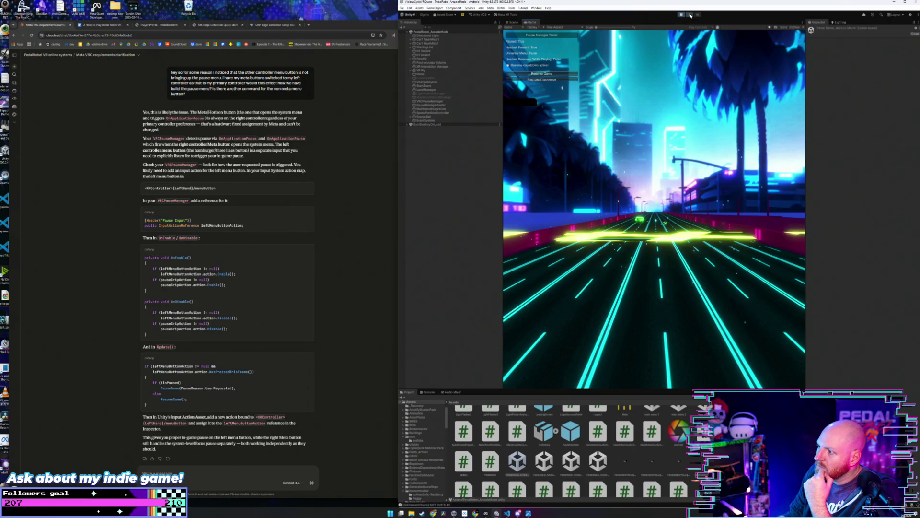
pyautogui.click(690, 15)
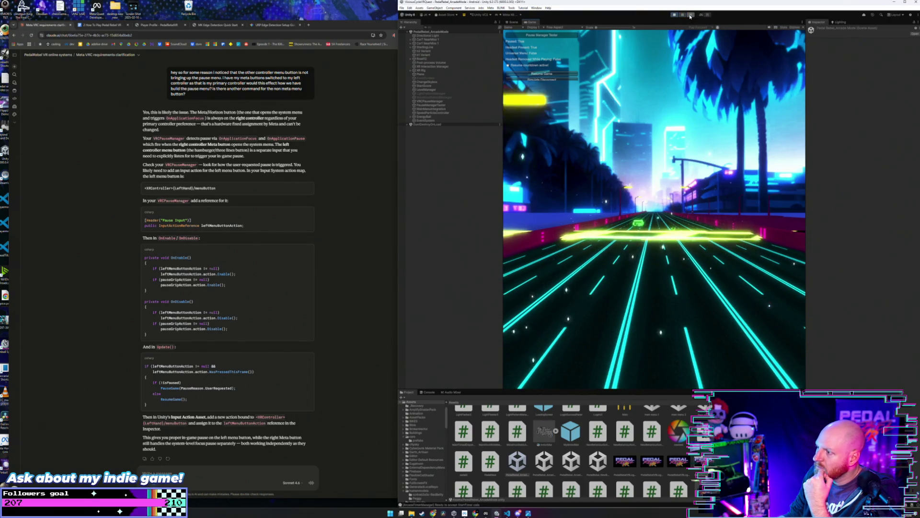
pyautogui.click(684, 16)
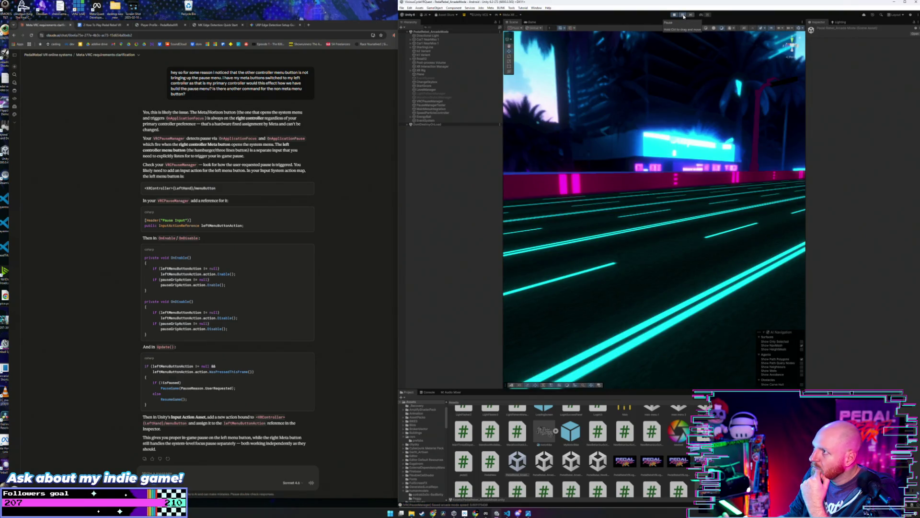
pyautogui.click(684, 16)
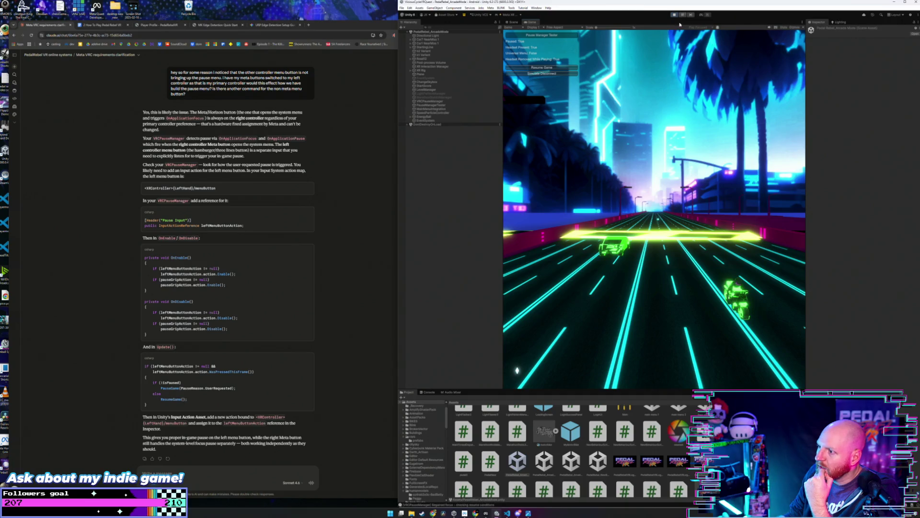
pyautogui.click(675, 15)
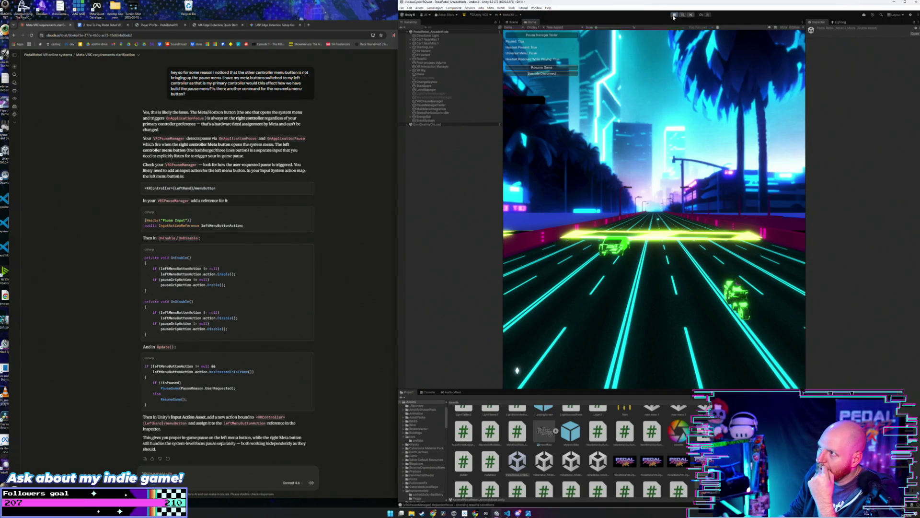
pyautogui.click(422, 441)
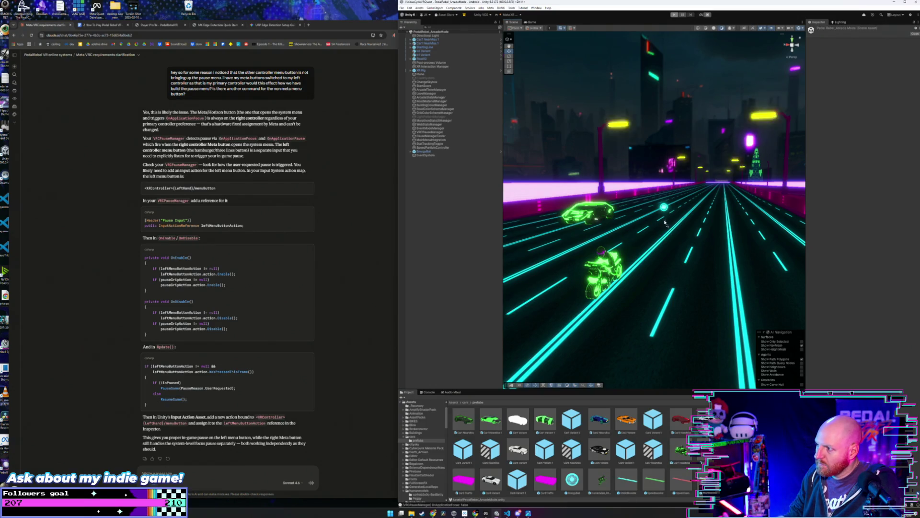
# Paste a copy of the Car7 NearMiss 1 car and frame it looking down the road.
pyautogui.hotkey('ctrl', 'v')
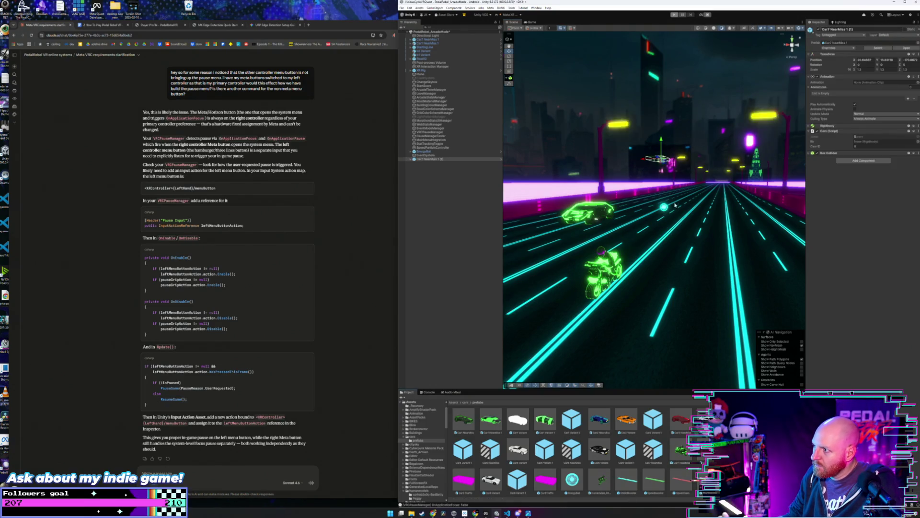
pyautogui.press('f')
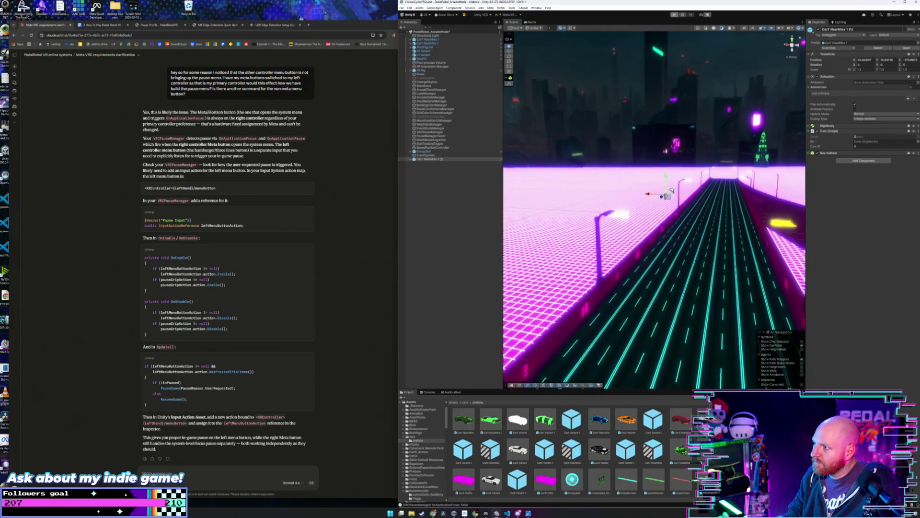
pyautogui.scroll(5, 671, 190)
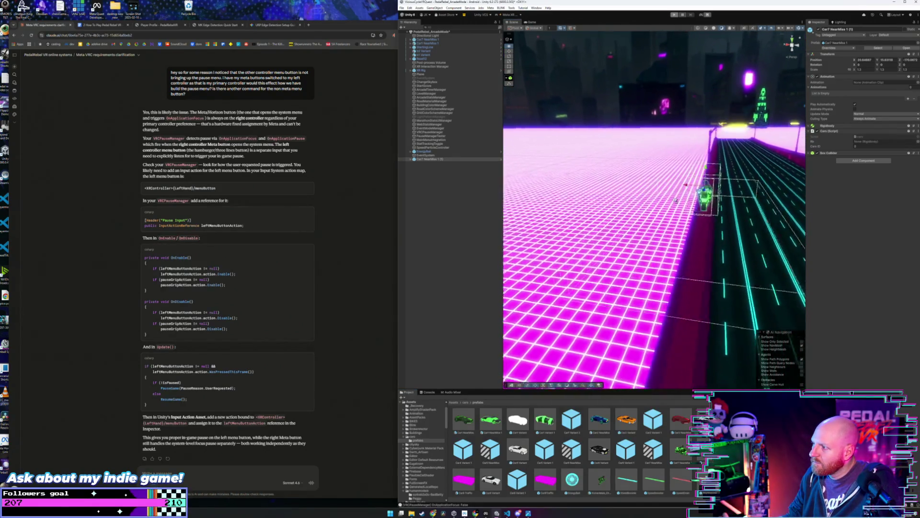
pyautogui.moveTo(676, 201); pyautogui.dragTo(656, 210)
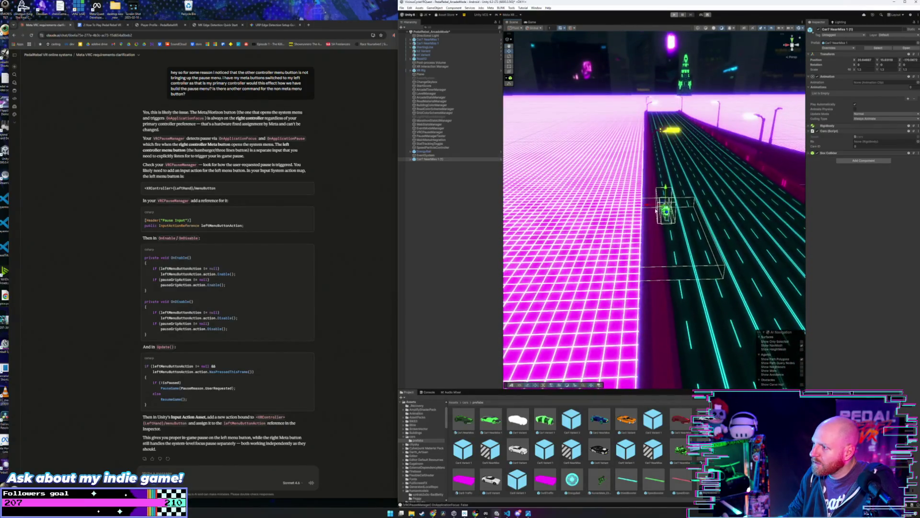
pyautogui.moveTo(769, 213); pyautogui.dragTo(745, 256)
pyautogui.scroll(-10, 744, 256)
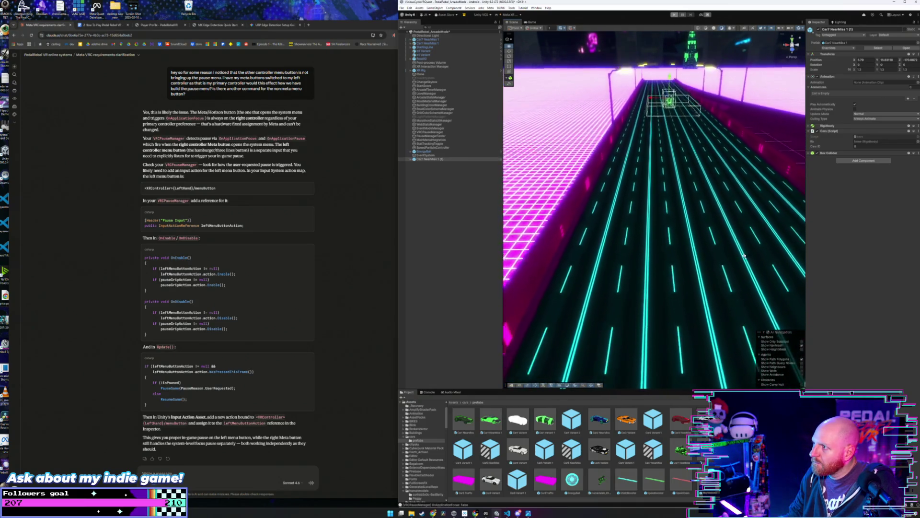
pyautogui.scroll(-3, 746, 257)
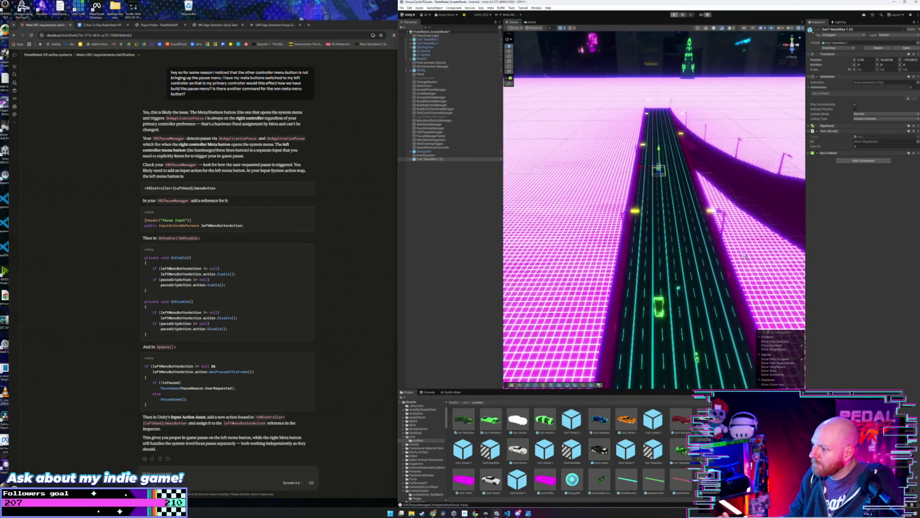
pyautogui.moveTo(666, 158); pyautogui.dragTo(657, 172)
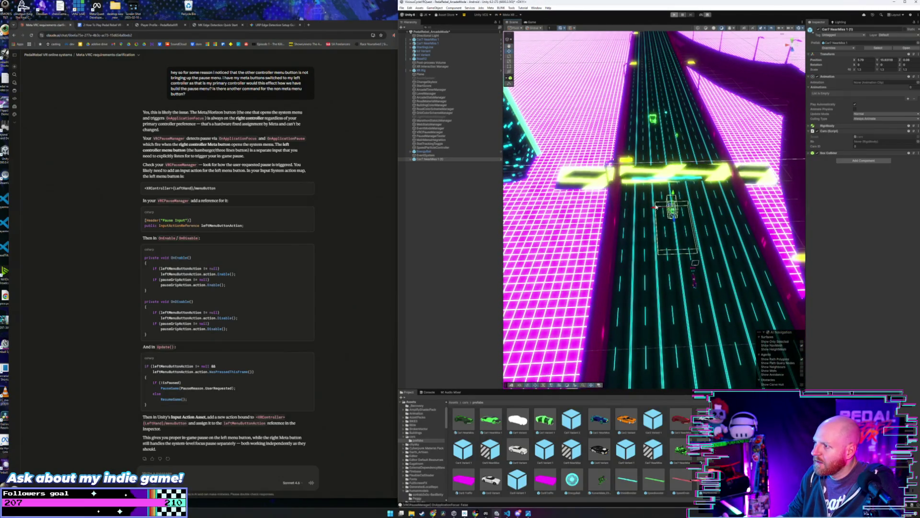
# Move the pasted car down onto the road near the yellow gate and start a test play.
pyautogui.moveTo(672, 221)
pyautogui.mouseDown()
pyautogui.moveTo(697, 216)
pyautogui.moveTo(717, 226)
pyautogui.moveTo(714, 194)
pyautogui.mouseUp()
pyautogui.scroll(4, 714, 194)
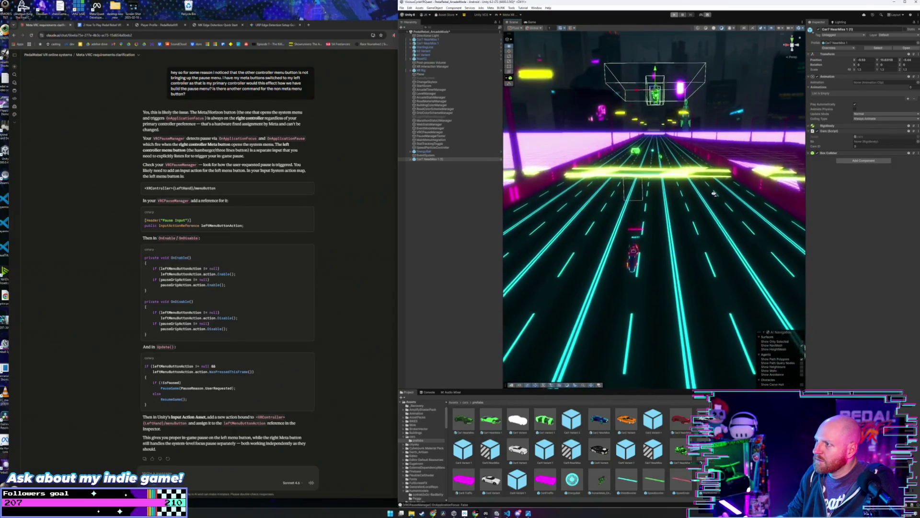
pyautogui.moveTo(658, 110); pyautogui.dragTo(656, 203)
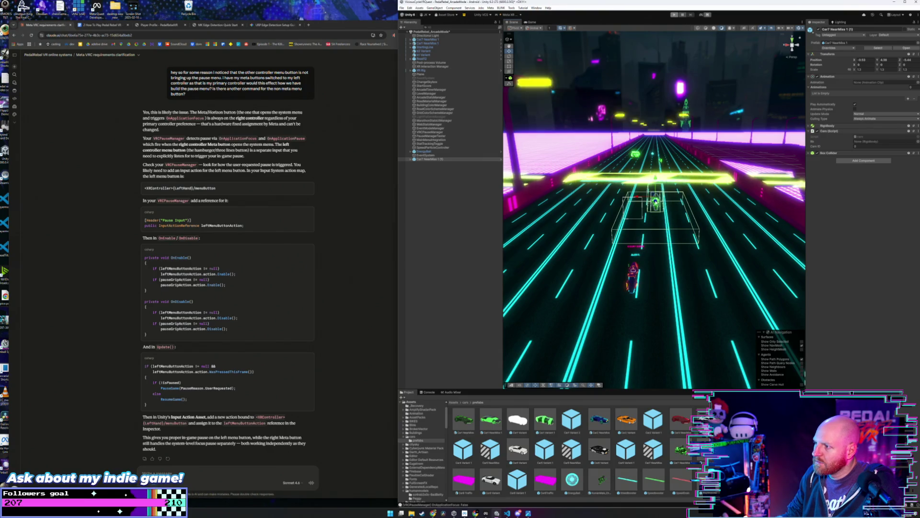
pyautogui.moveTo(656, 202)
pyautogui.mouseDown()
pyautogui.moveTo(678, 247)
pyautogui.moveTo(691, 238)
pyautogui.mouseUp()
pyautogui.click(675, 15)
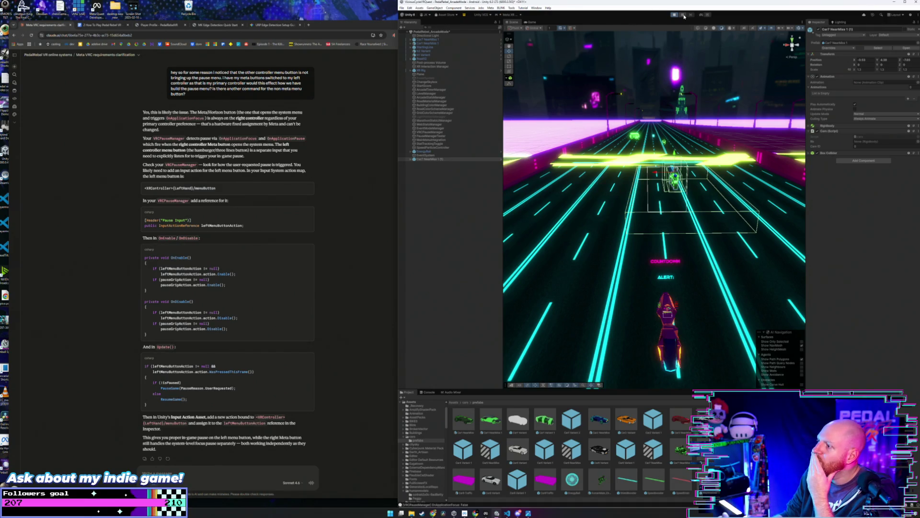
# Pause the running game, then select and delete the Car7 NearMiss 1 (1) copy.
pyautogui.click(685, 16)
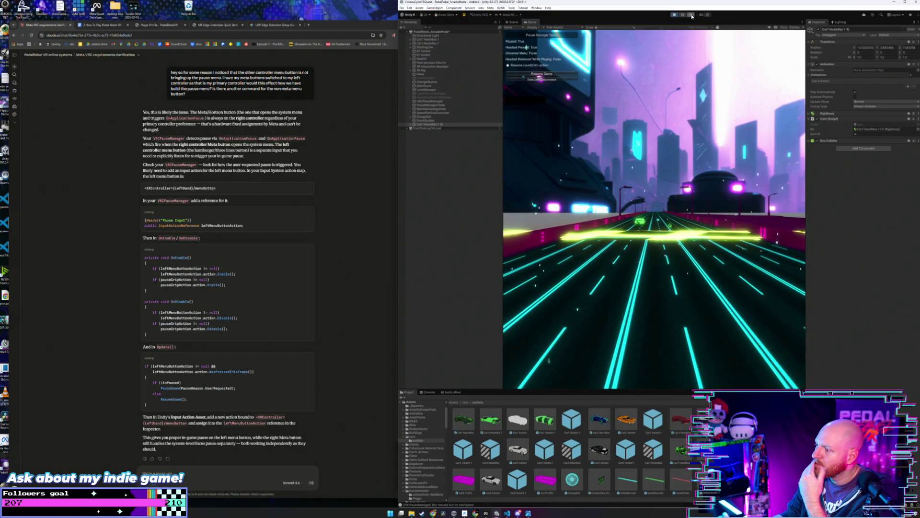
pyautogui.click(683, 16)
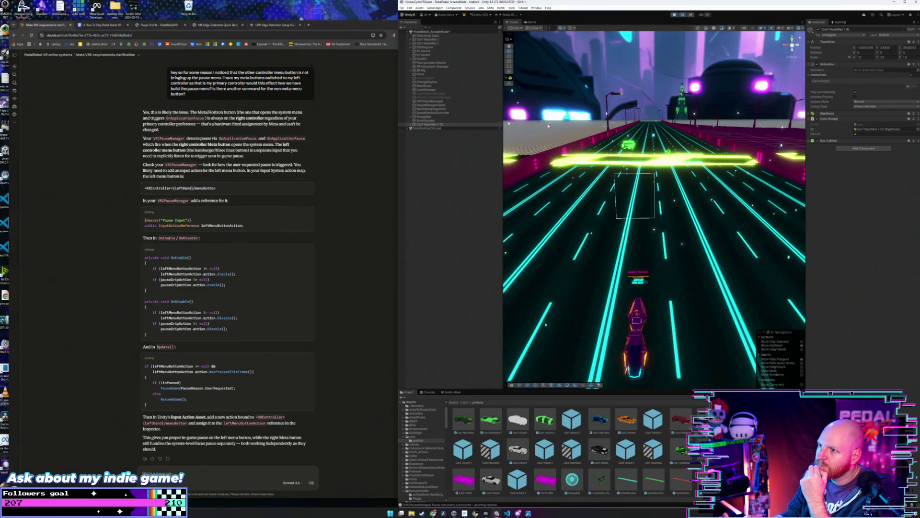
pyautogui.press('f')
pyautogui.scroll(6, 699, 185)
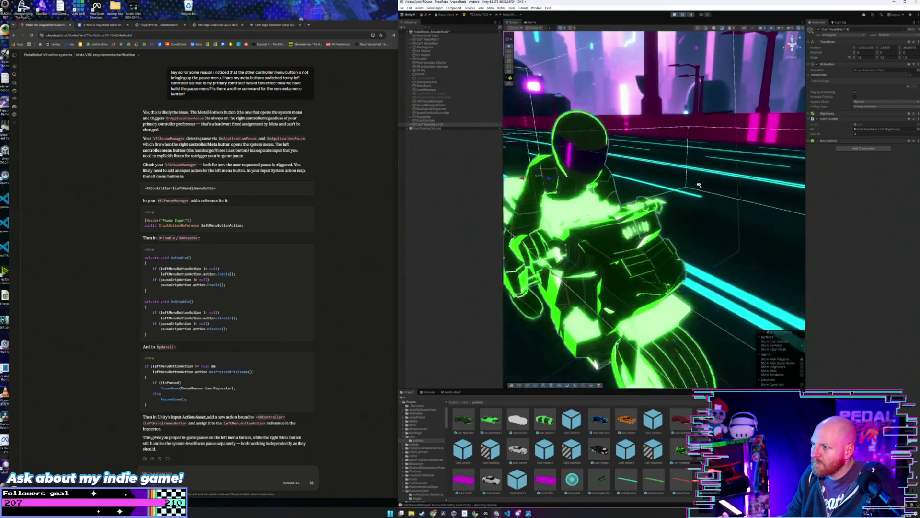
pyautogui.moveTo(699, 185); pyautogui.dragTo(665, 186)
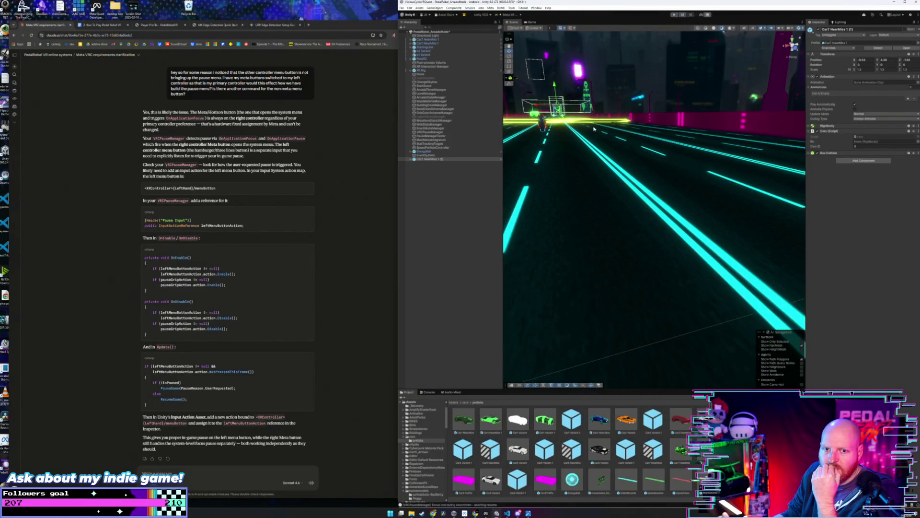
pyautogui.moveTo(585, 129)
pyautogui.mouseDown()
pyautogui.moveTo(616, 143)
pyautogui.moveTo(601, 149)
pyautogui.mouseUp()
pyautogui.click(427, 158)
pyautogui.press('Delete')
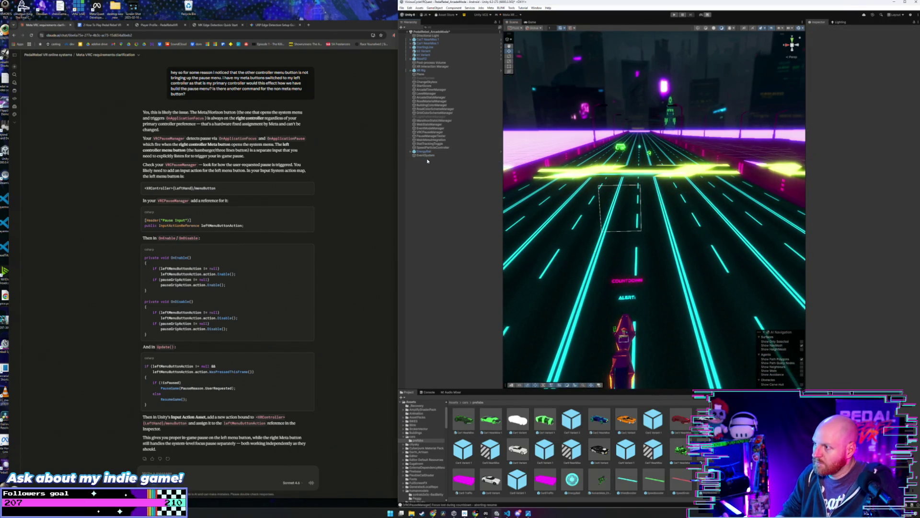
pyautogui.moveTo(551, 157); pyautogui.dragTo(576, 183)
pyautogui.click(402, 7)
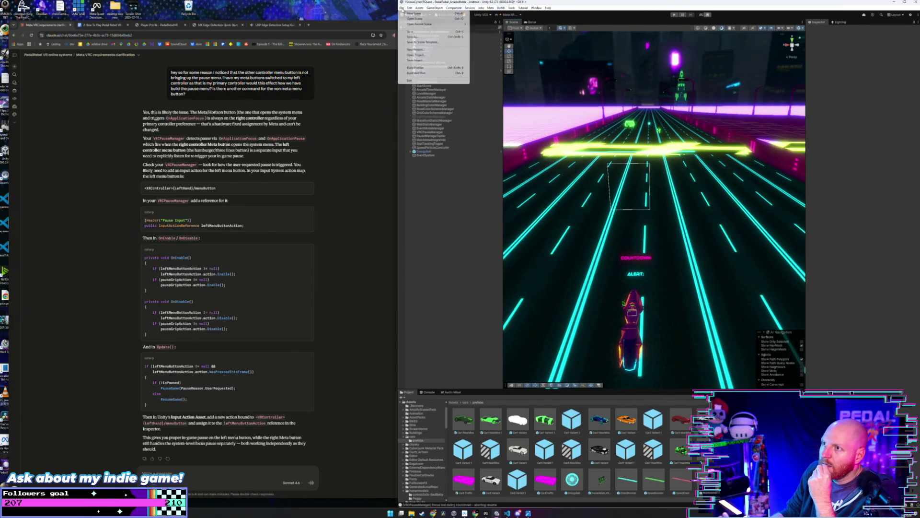
# Cancel the File > Save As scene dialog without saving and bring the AI chat browser forward.
pyautogui.click(410, 37)
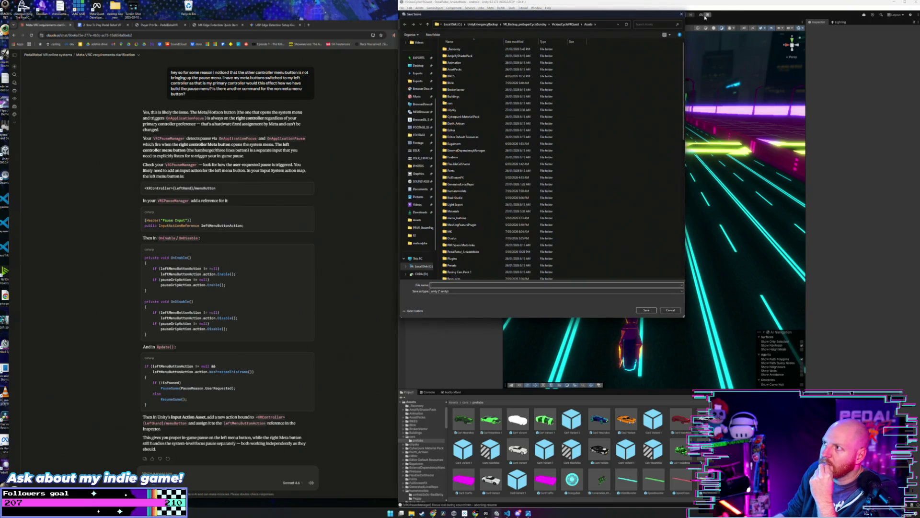
pyautogui.click(682, 14)
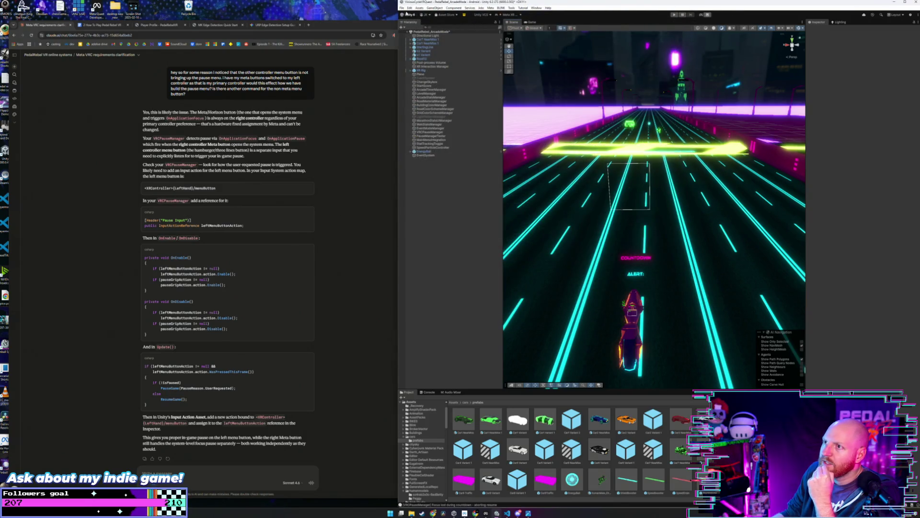
pyautogui.click(403, 8)
pyautogui.click(399, 12)
pyautogui.click(401, 9)
pyautogui.click(423, 61)
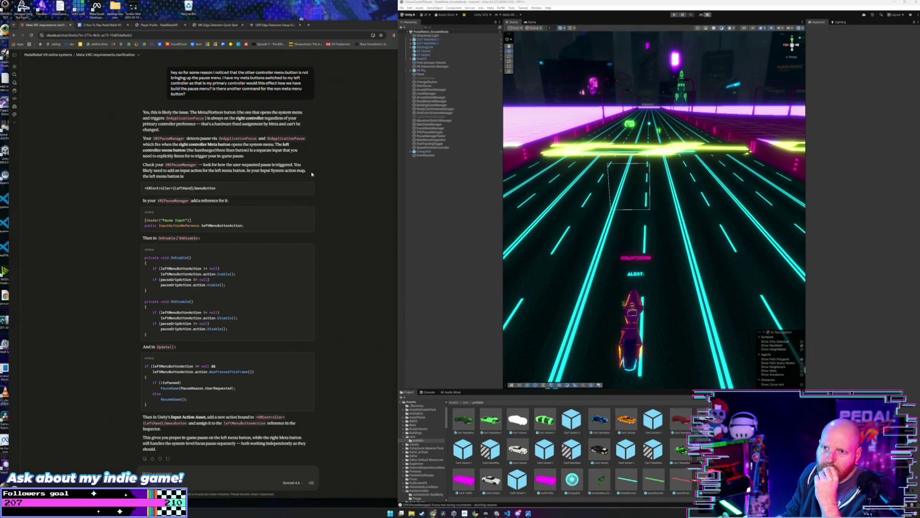
pyautogui.click(315, 160)
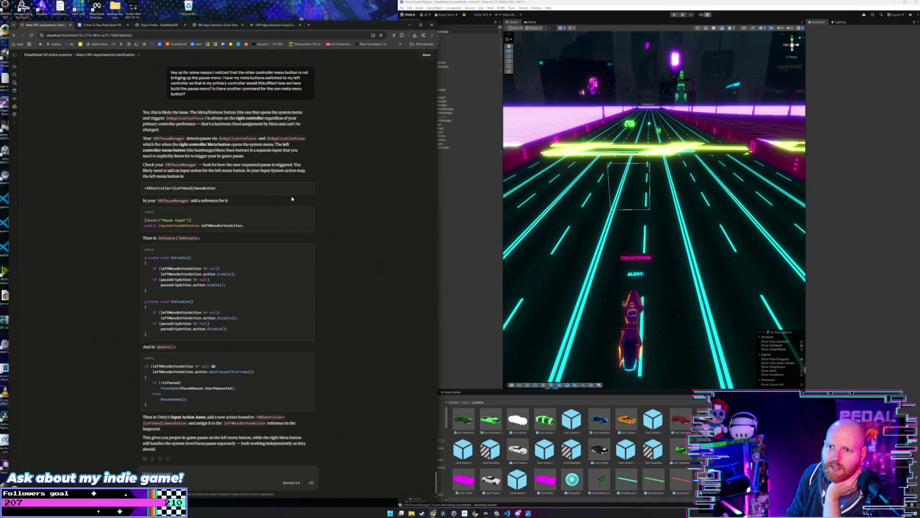
# Open the VRC Pause Manager component's script in VS Code using Edit Script.
pyautogui.scroll(-1, 323, 202)
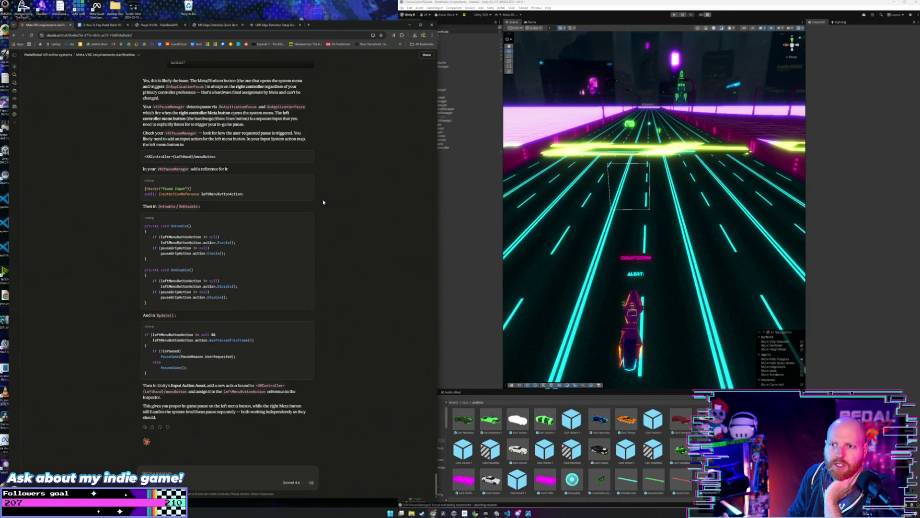
pyautogui.click(441, 144)
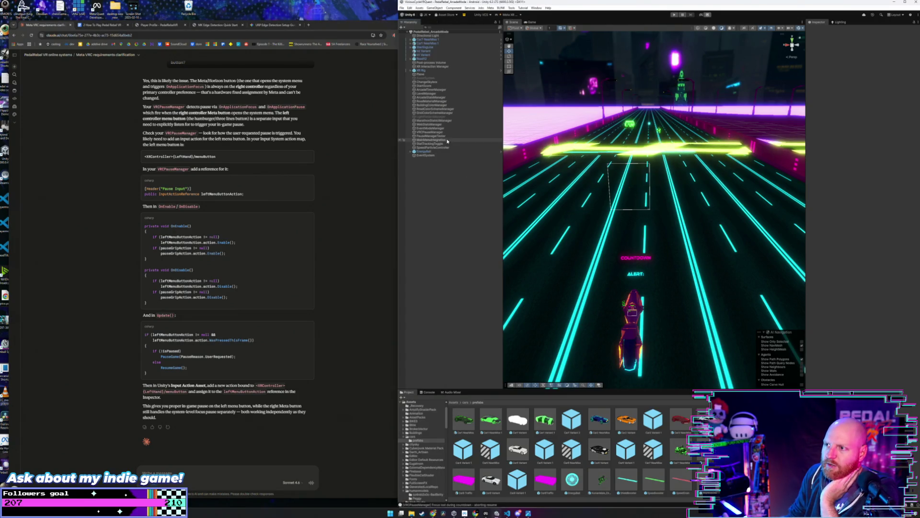
pyautogui.rightClick(439, 133)
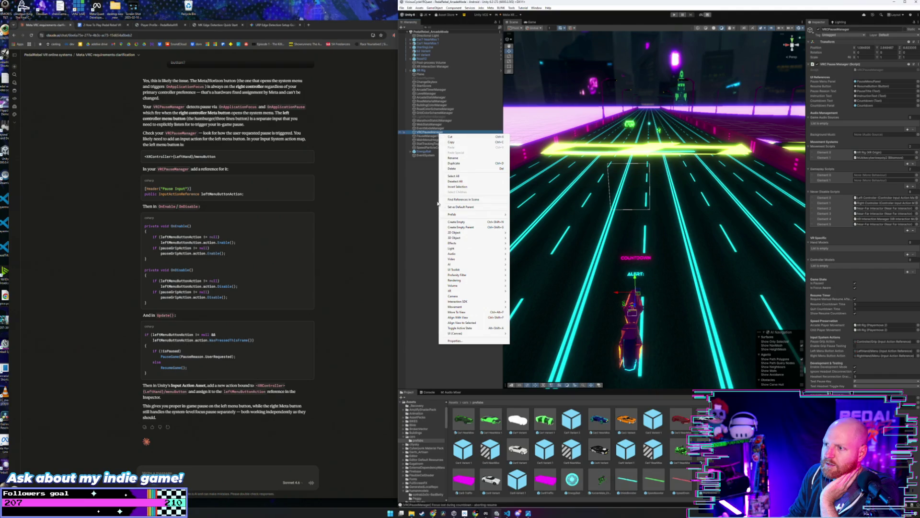
pyautogui.press('Escape')
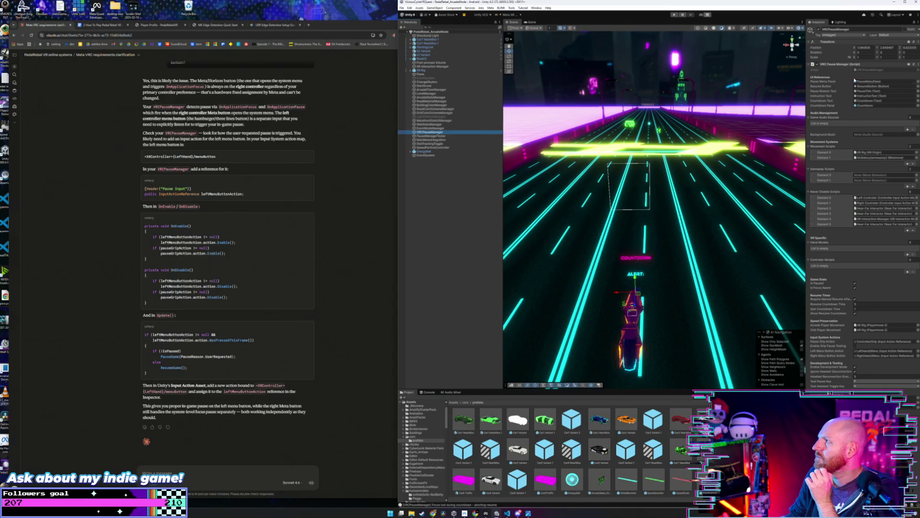
pyautogui.rightClick(866, 64)
pyautogui.click(880, 132)
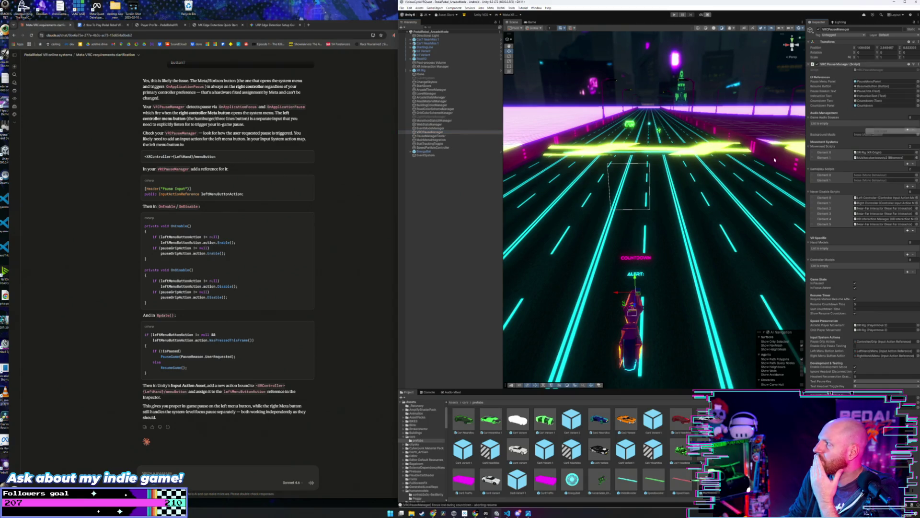
pyautogui.moveTo(682, 110); pyautogui.dragTo(740, 93)
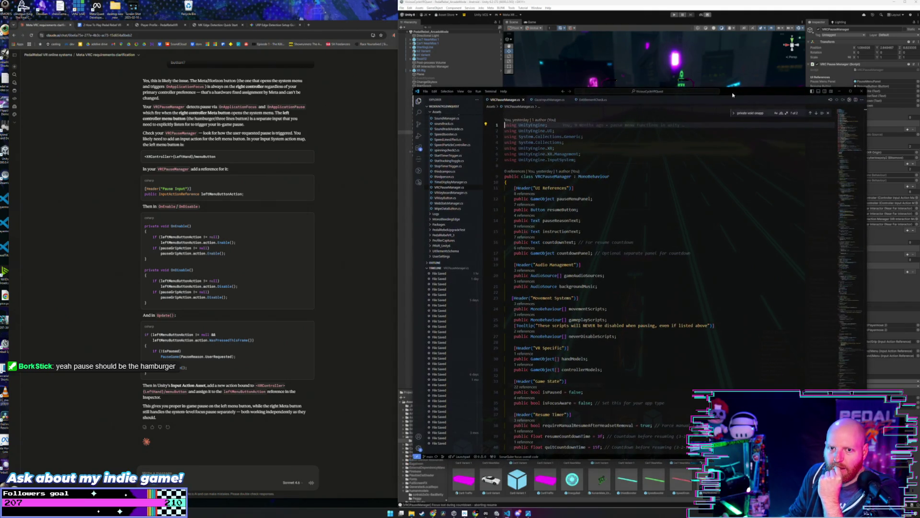
# Narrow the VS Code window beside the chat and review fields down to gameAudioSources on line 20.
pyautogui.moveTo(411, 198); pyautogui.dragTo(445, 198)
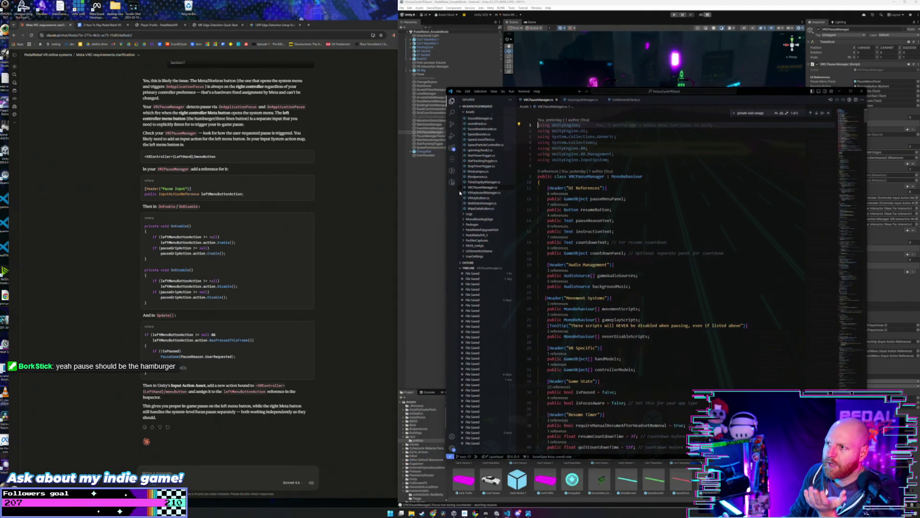
pyautogui.moveTo(760, 93); pyautogui.dragTo(744, 83)
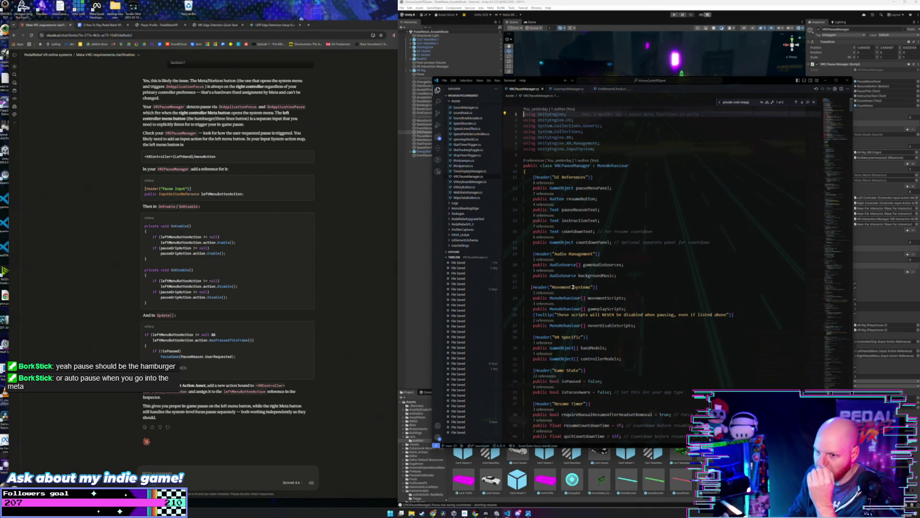
pyautogui.scroll(-15, 573, 287)
pyautogui.scroll(-5, 582, 283)
pyautogui.scroll(-5, 582, 284)
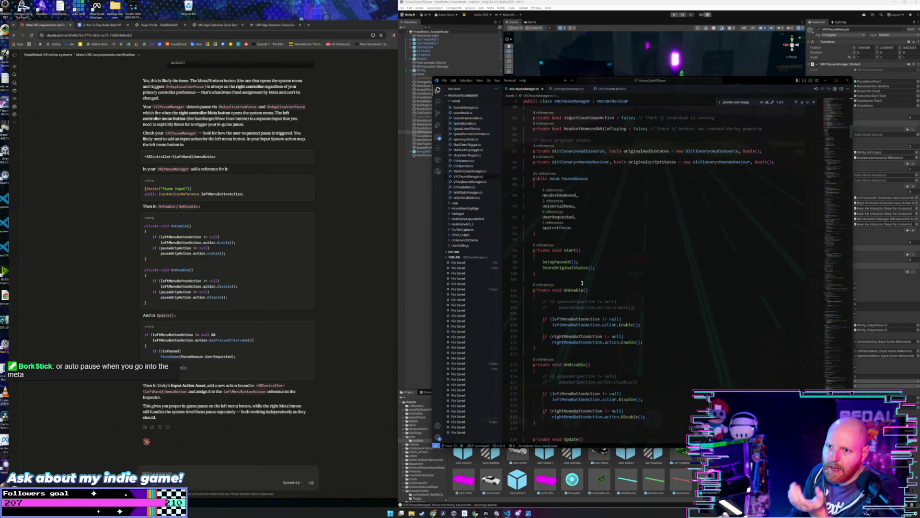
pyautogui.scroll(20, 587, 247)
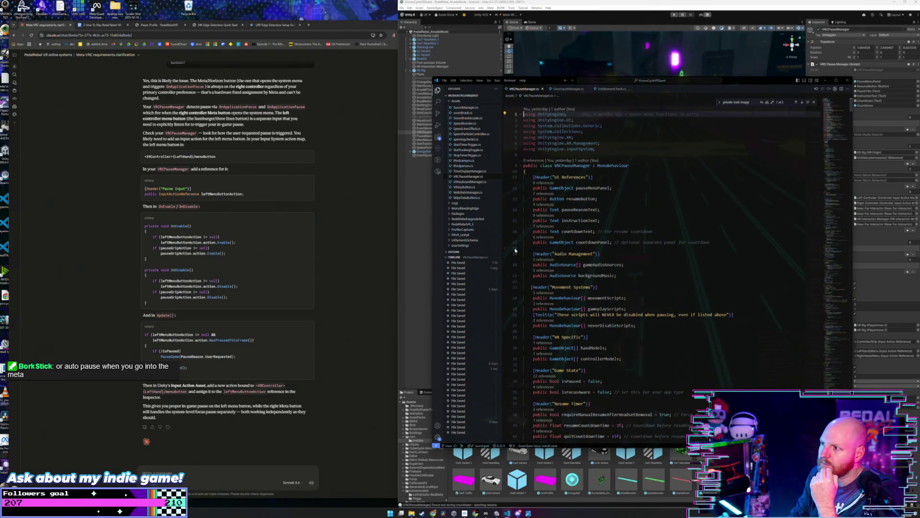
pyautogui.scroll(-1, 625, 235)
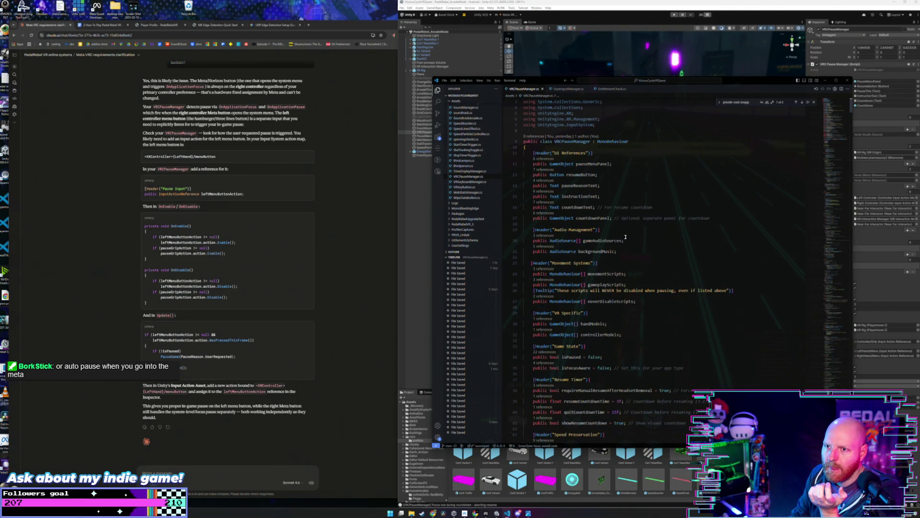
pyautogui.click(626, 236)
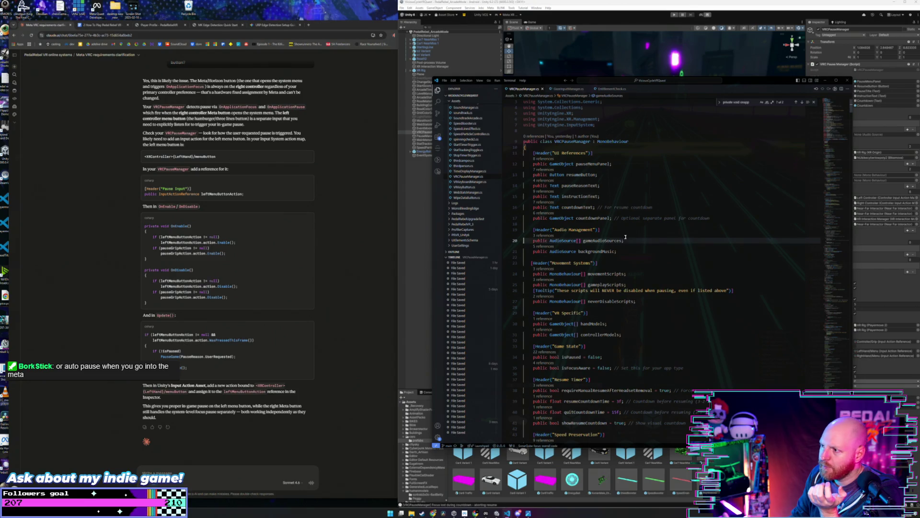
# Scroll further to inspect the pauseGripAction declaration on line 50.
pyautogui.scroll(-6, 626, 237)
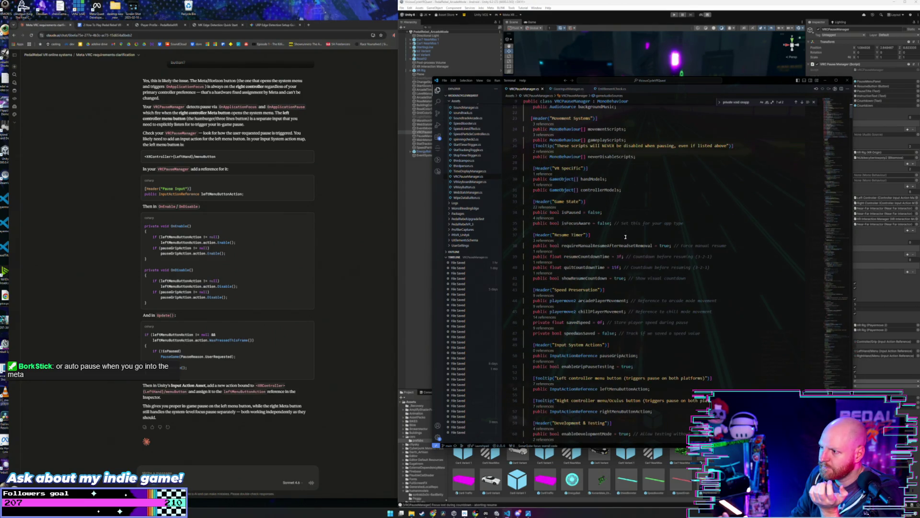
pyautogui.scroll(-3, 626, 237)
pyautogui.scroll(-2, 625, 237)
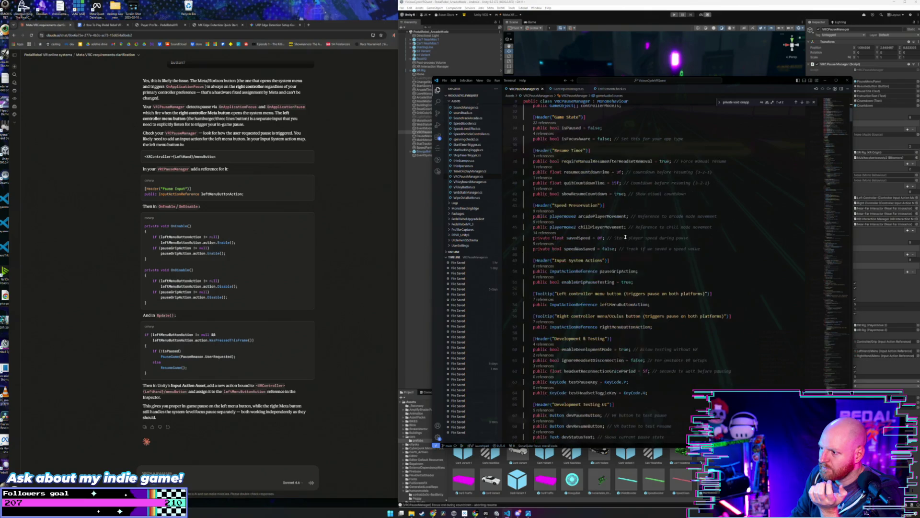
pyautogui.click(645, 282)
pyautogui.click(648, 272)
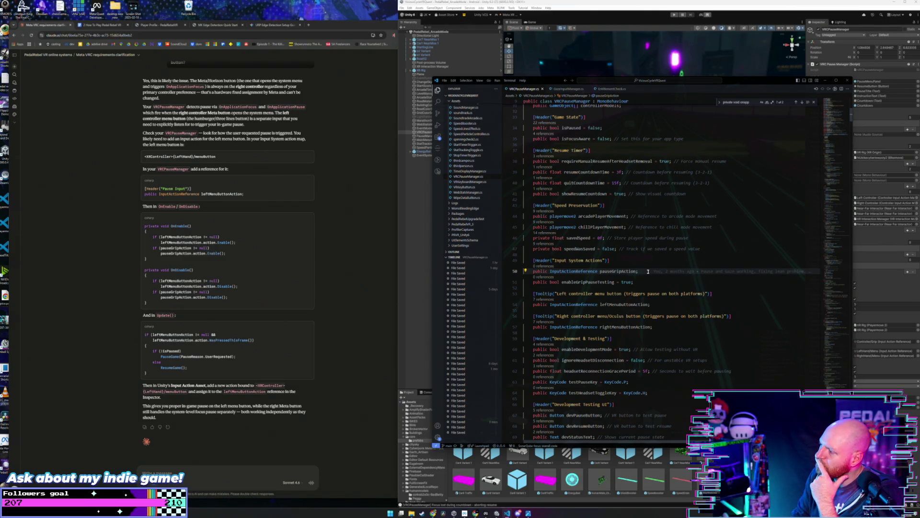
pyautogui.moveTo(647, 272)
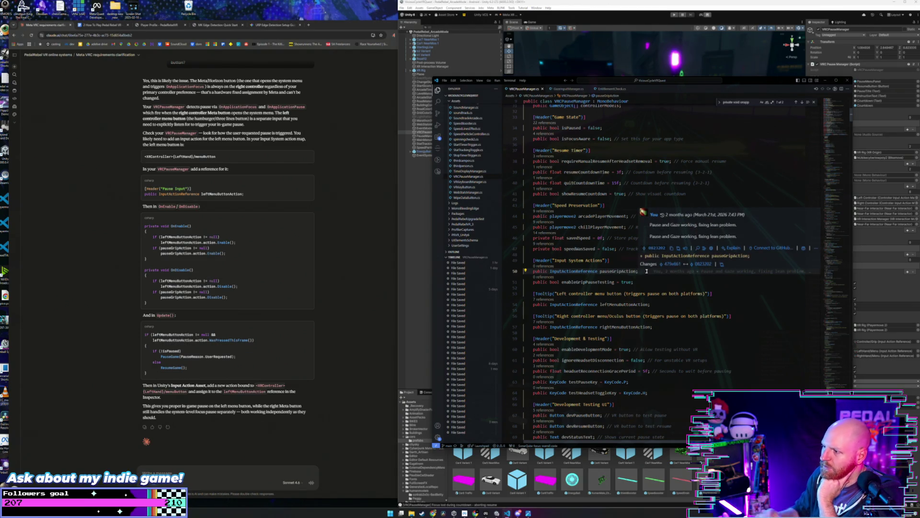
pyautogui.scroll(-1, 669, 302)
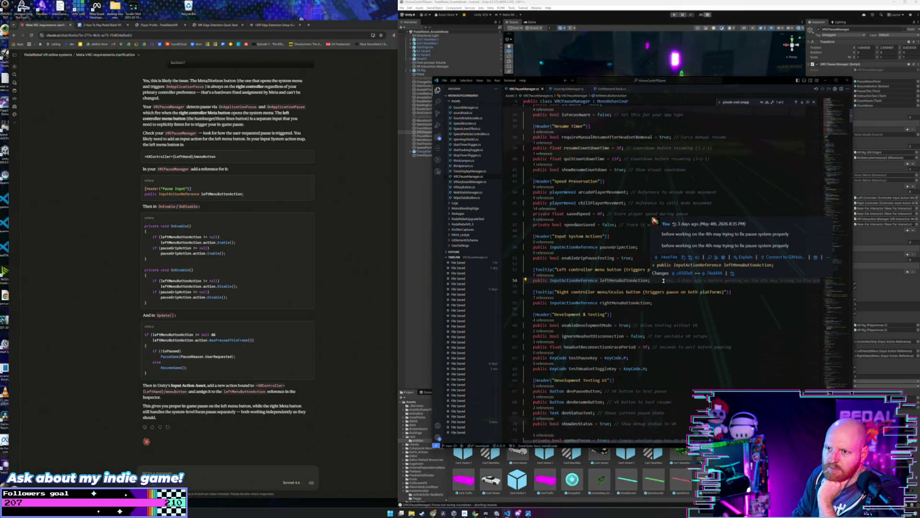
pyautogui.write(';')
pyautogui.click(661, 303)
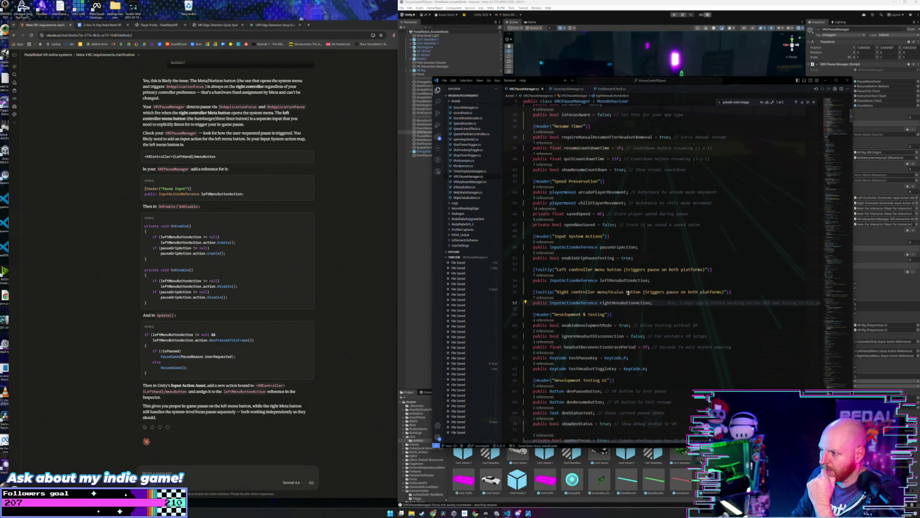
pyautogui.scroll(-5, 659, 293)
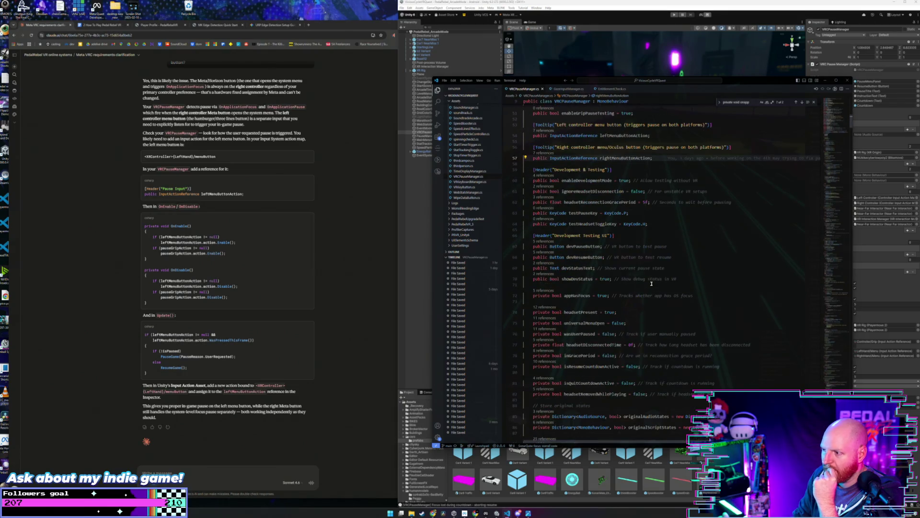
pyautogui.scroll(-8, 651, 283)
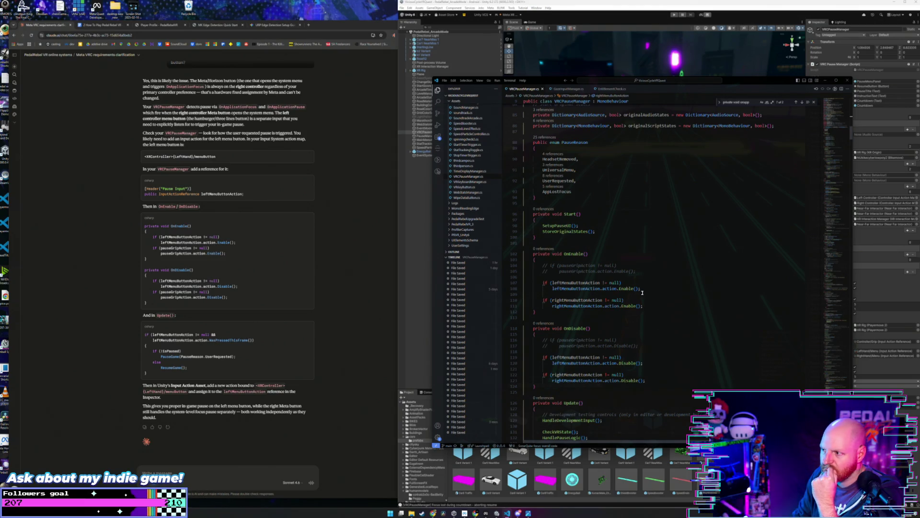
pyautogui.click(647, 307)
pyautogui.scroll(-3, 647, 308)
pyautogui.click(650, 313)
pyautogui.click(653, 332)
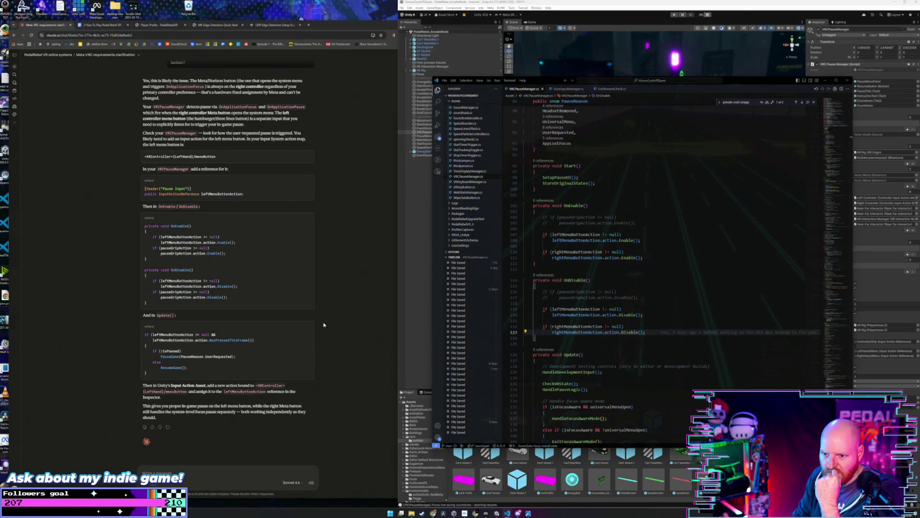
pyautogui.scroll(-3, 607, 269)
pyautogui.scroll(3, 596, 269)
pyautogui.scroll(-8, 595, 276)
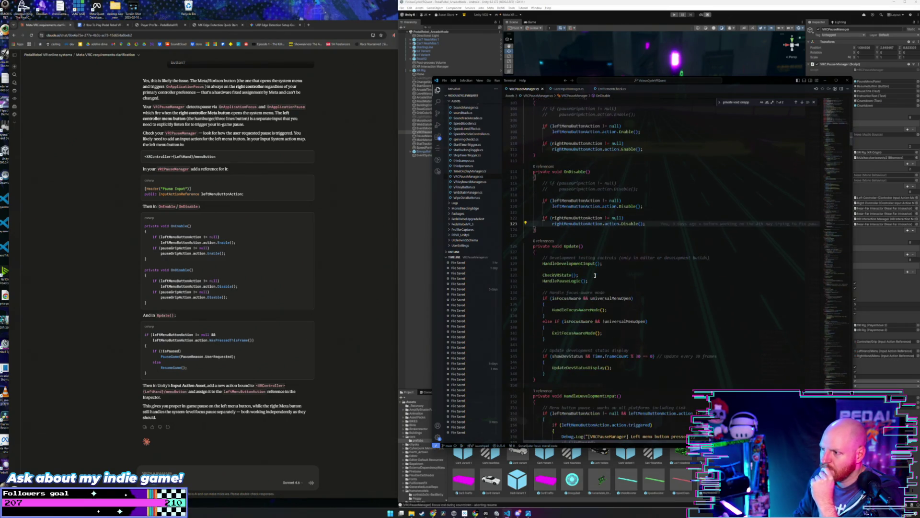
pyautogui.scroll(-1, 648, 268)
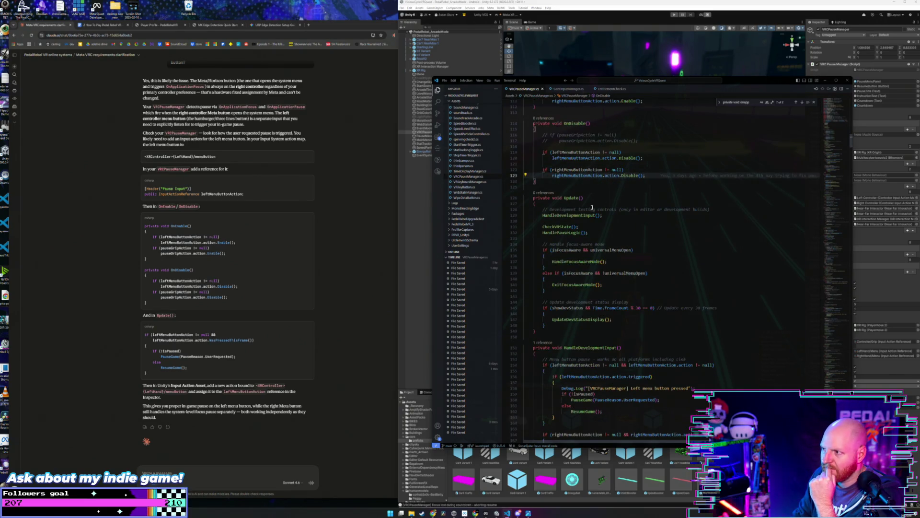
pyautogui.scroll(-1, 616, 243)
pyautogui.moveTo(583, 305)
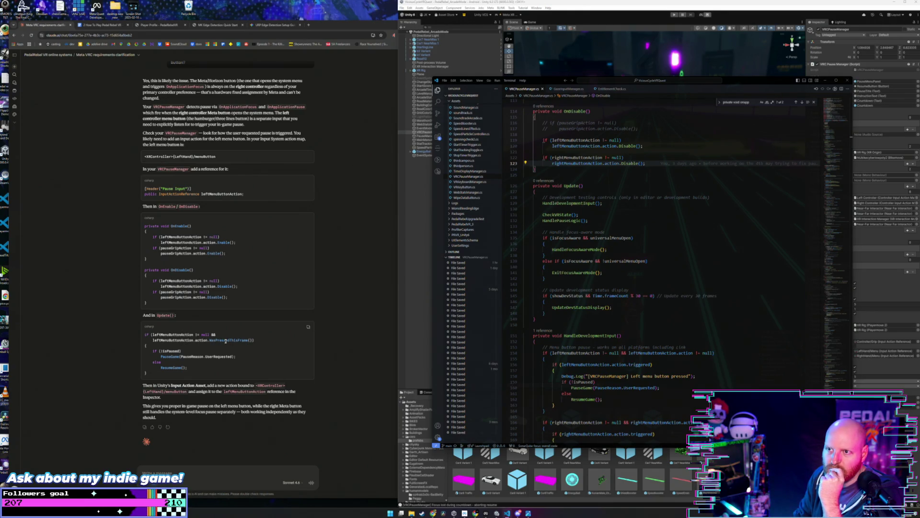
pyautogui.moveTo(137, 387); pyautogui.dragTo(283, 388)
pyautogui.click(208, 344)
pyautogui.moveTo(161, 335)
pyautogui.mouseDown()
pyautogui.moveTo(257, 341)
pyautogui.moveTo(264, 372)
pyautogui.mouseUp()
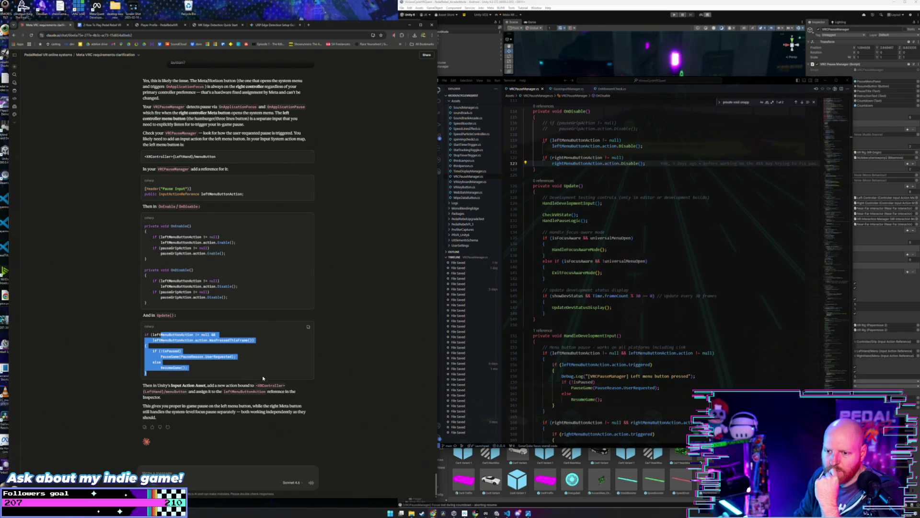
pyautogui.click(266, 365)
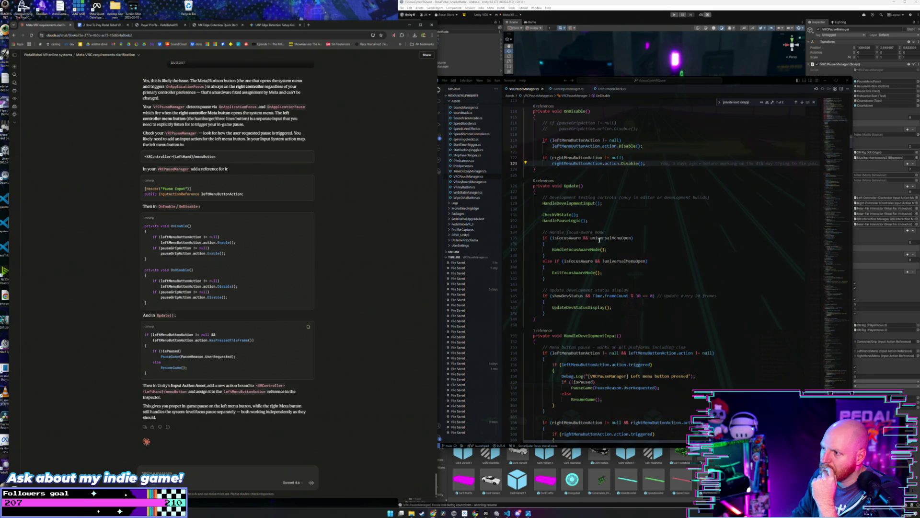
pyautogui.scroll(-2, 599, 240)
pyautogui.scroll(-20, 601, 230)
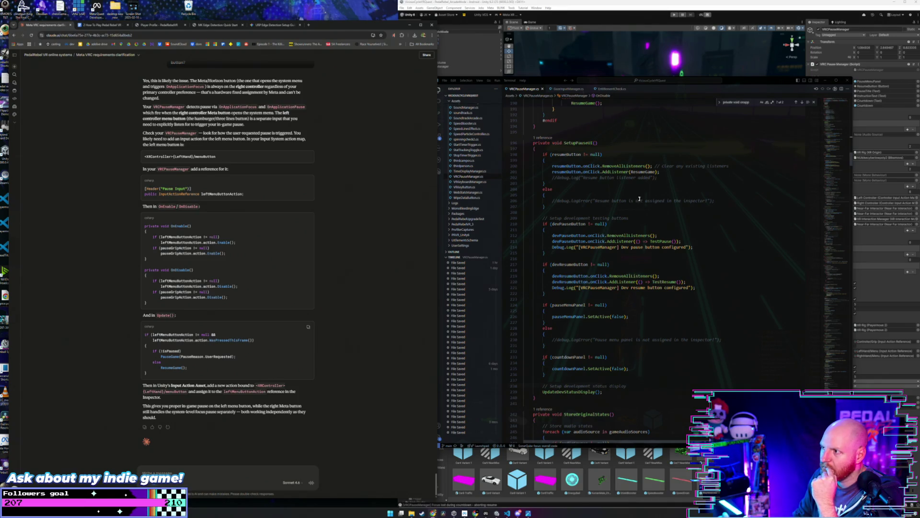
pyautogui.scroll(20, 621, 160)
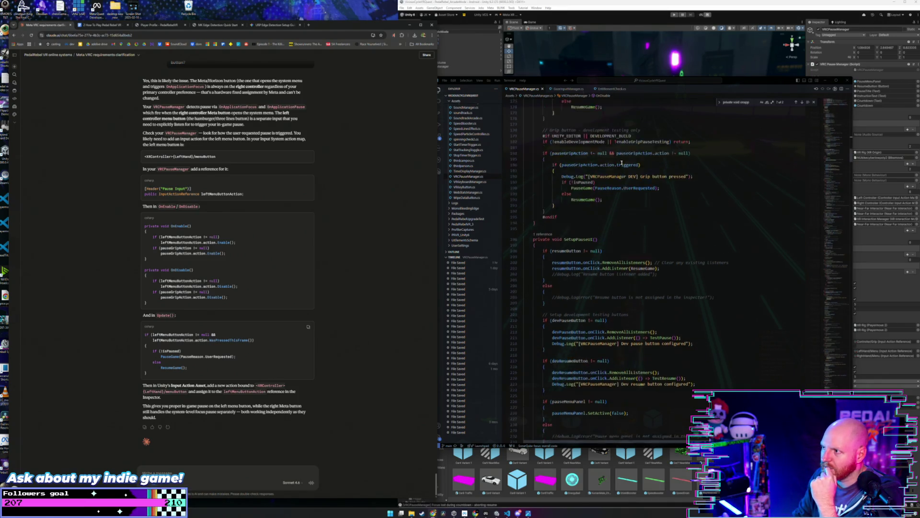
pyautogui.scroll(10, 622, 163)
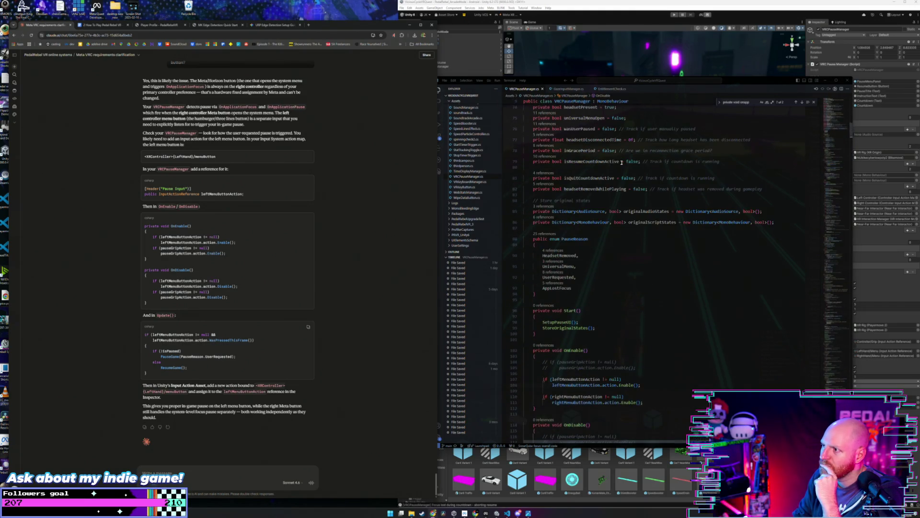
pyautogui.scroll(-20, 622, 162)
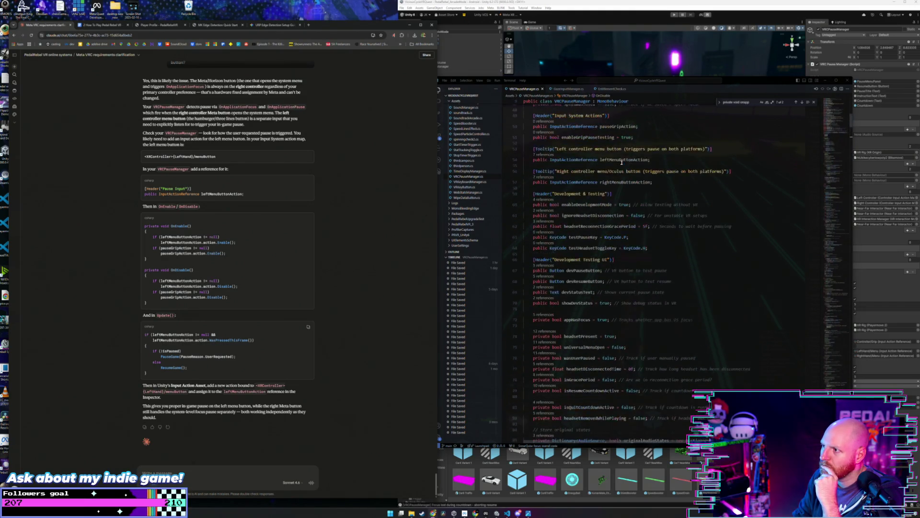
pyautogui.scroll(-15, 622, 163)
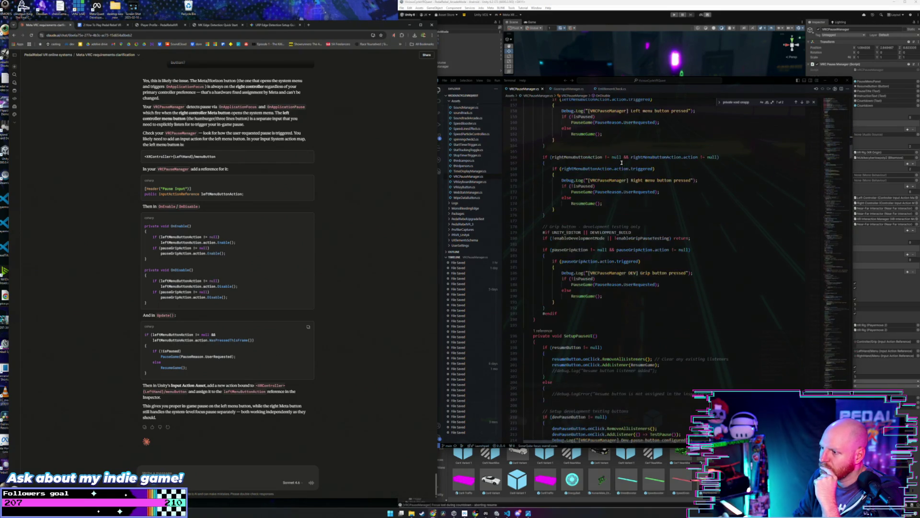
pyautogui.scroll(-5, 621, 162)
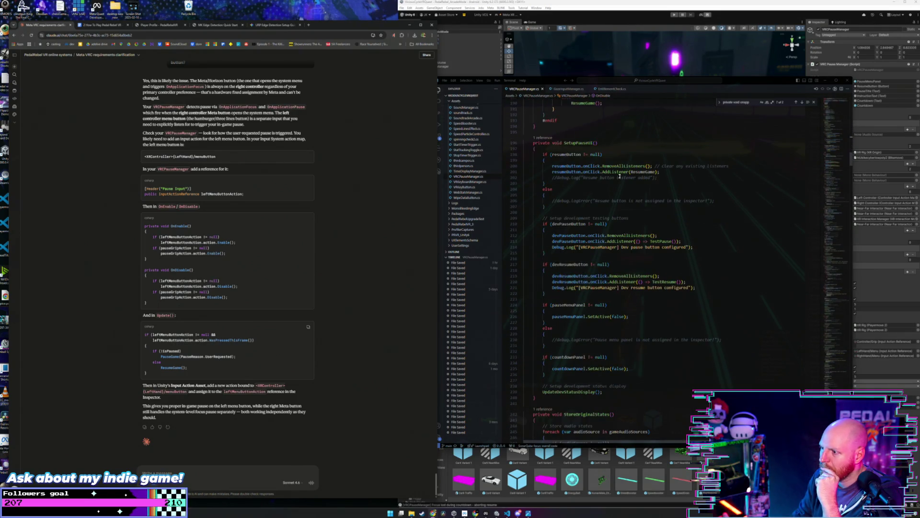
pyautogui.scroll(-2, 620, 177)
pyautogui.click(623, 240)
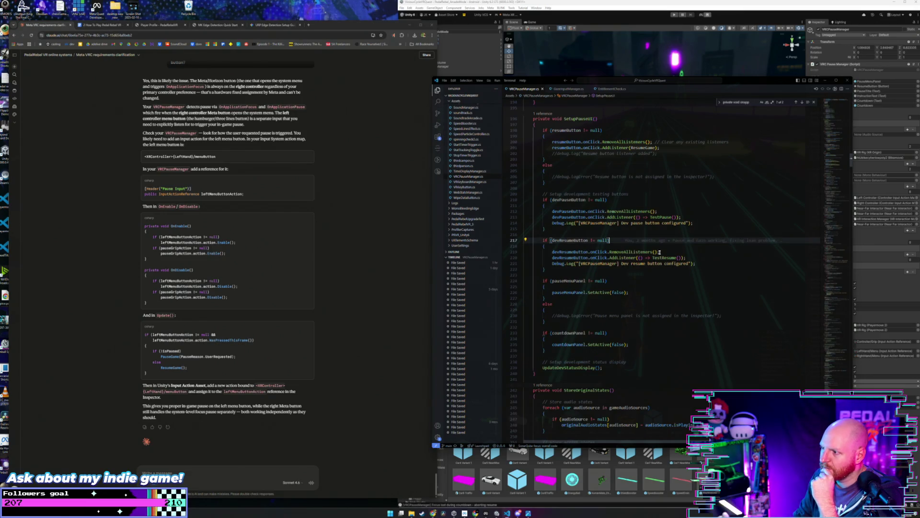
pyautogui.click(665, 251)
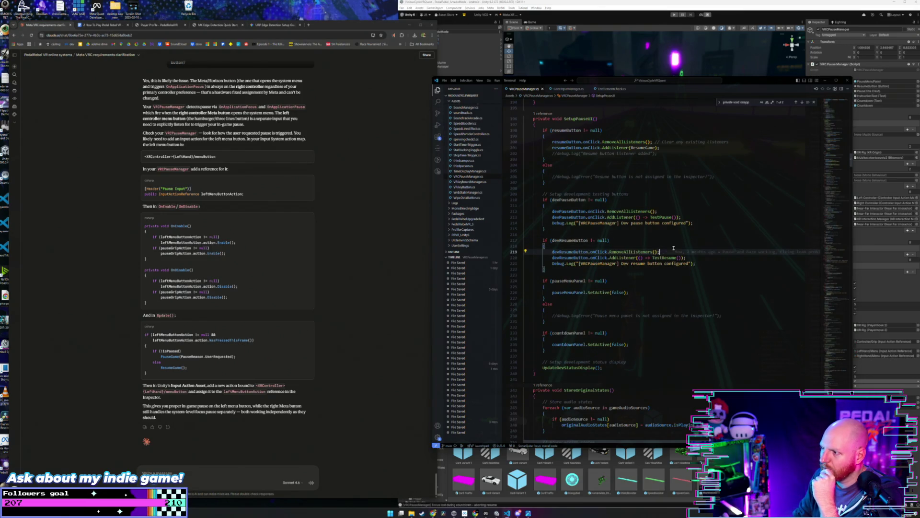
pyautogui.click(709, 262)
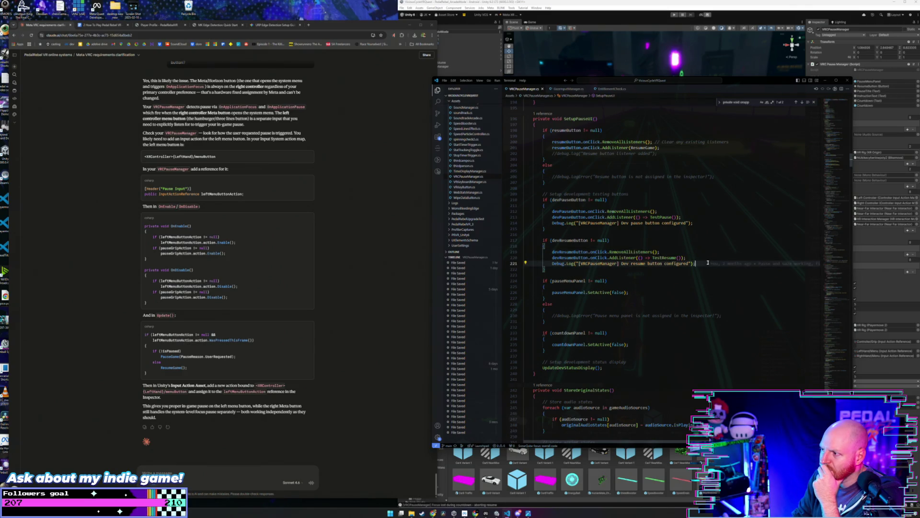
pyautogui.moveTo(706, 264)
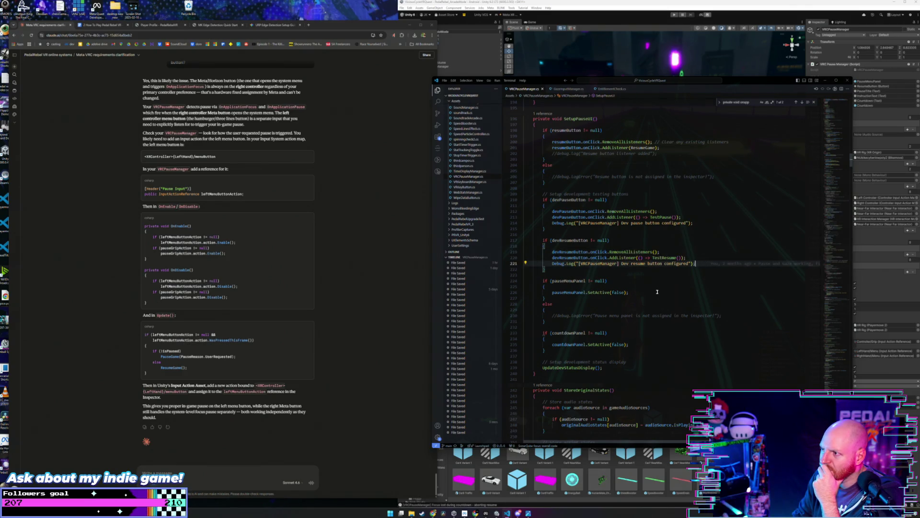
pyautogui.scroll(-3, 657, 294)
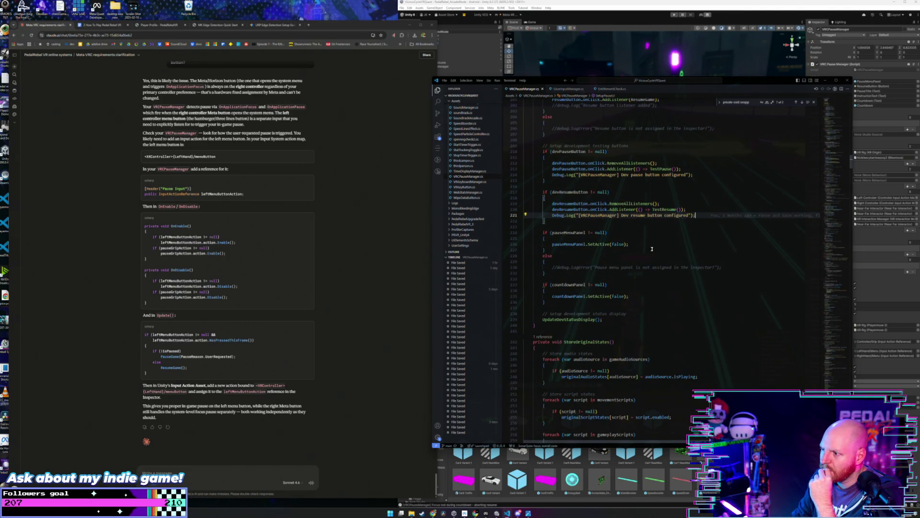
pyautogui.scroll(-2, 653, 244)
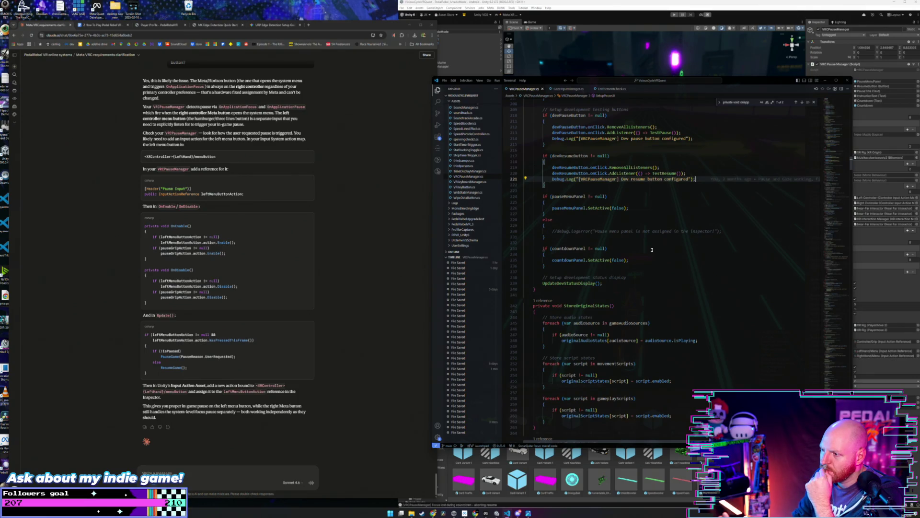
pyautogui.scroll(8, 652, 250)
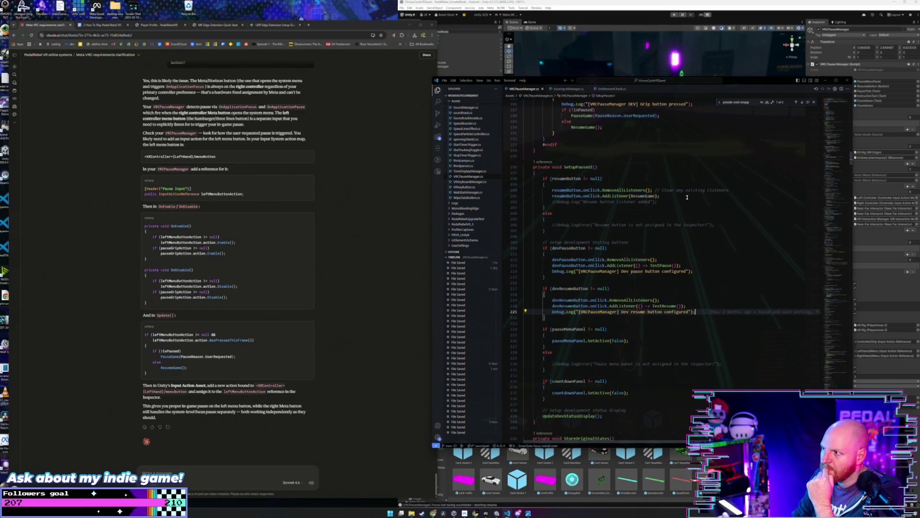
pyautogui.click(687, 197)
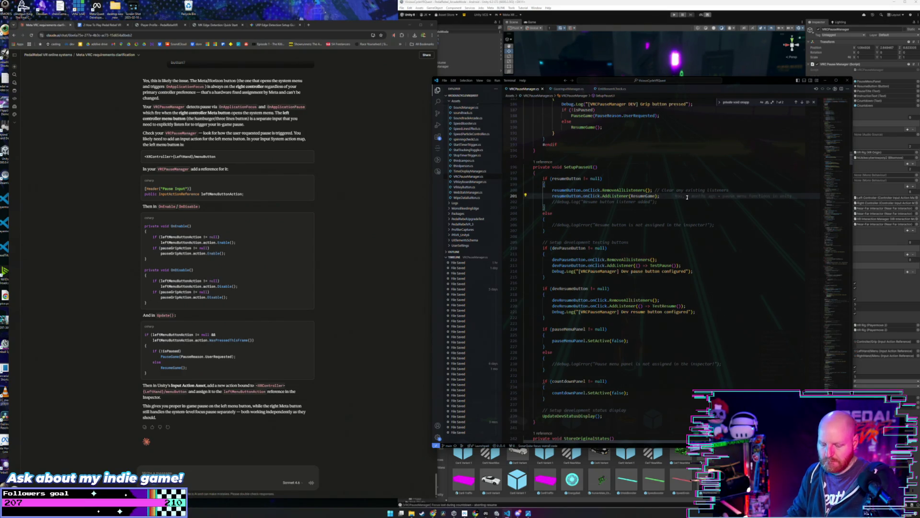
# Send Claude the full pause manager script, asking whether it handles players swapping menu buttons in the Quest menu.
pyautogui.hotkey('ctrl', 'a')
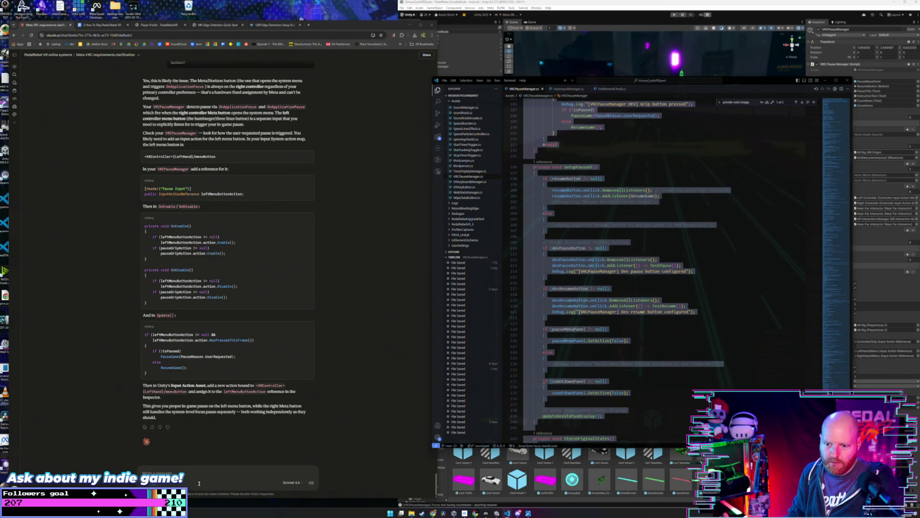
pyautogui.click(203, 472)
pyautogui.hotkey('ctrl', 'v')
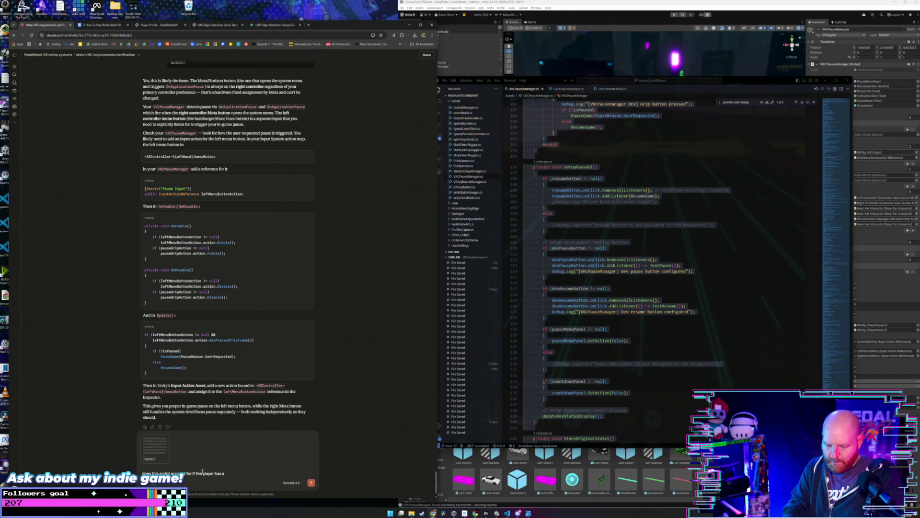
pyautogui.write('witch their men')
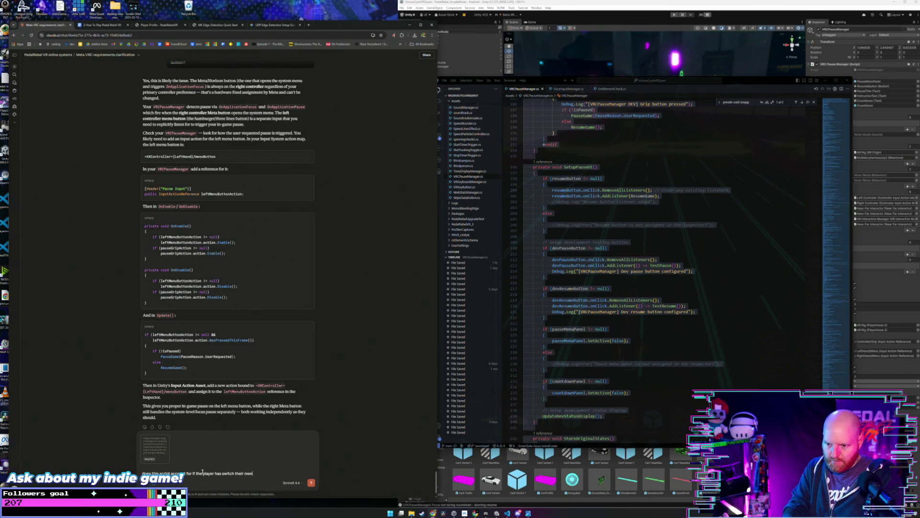
pyautogui.write('u buttons in')
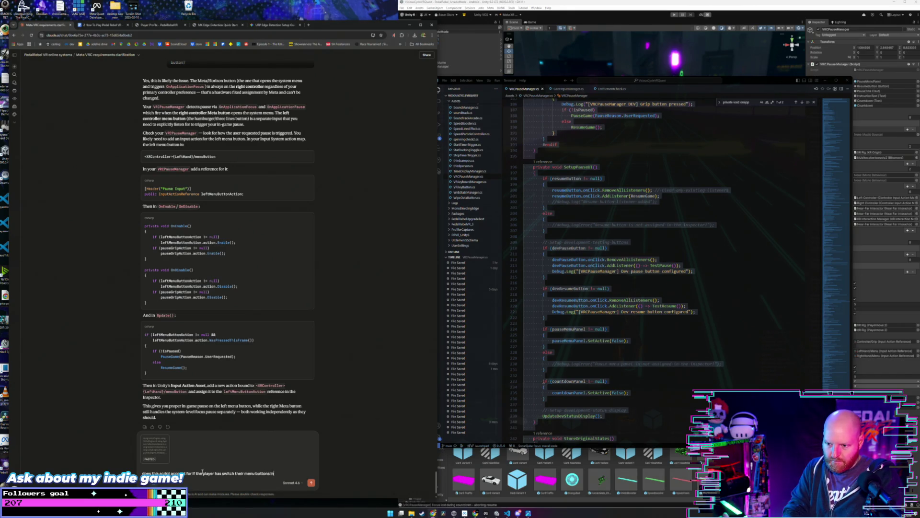
pyautogui.write('side the quest menu?')
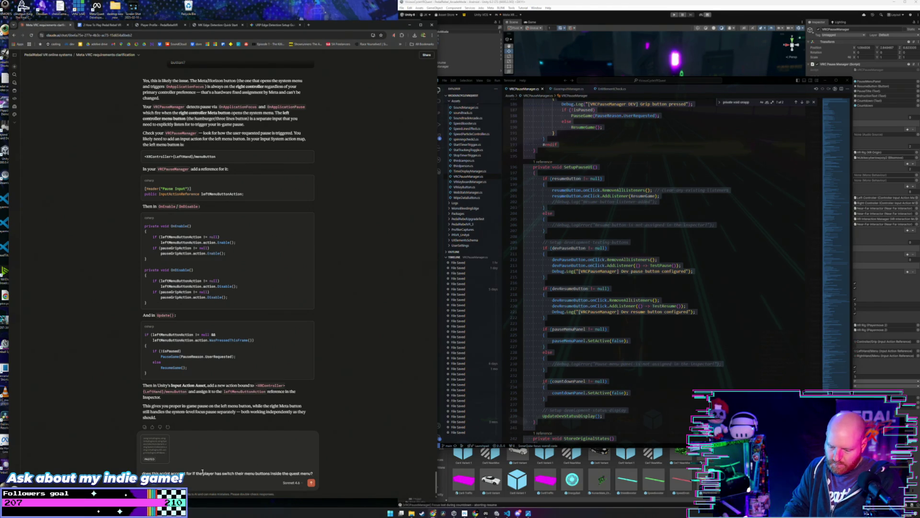
pyautogui.press('Return')
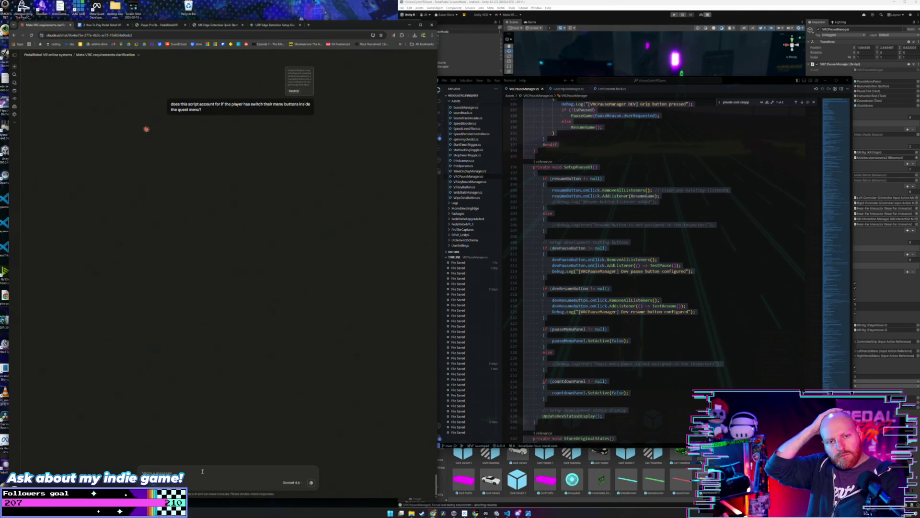
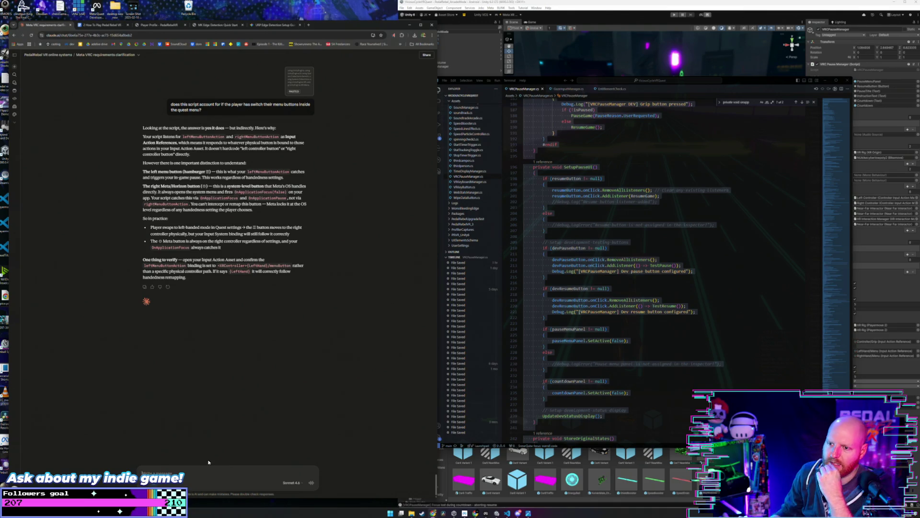
# Bring the Unity editor back in front of the VRCPauseManager script in VS Code.
pyautogui.click(537, 67)
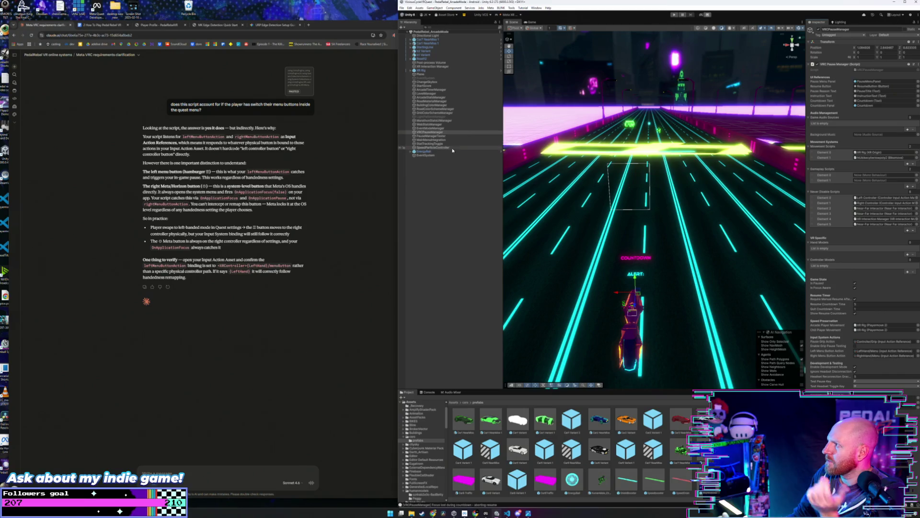
# Inspect the XR Interaction Manager, expanding its global filters and starting select filters.
pyautogui.click(450, 66)
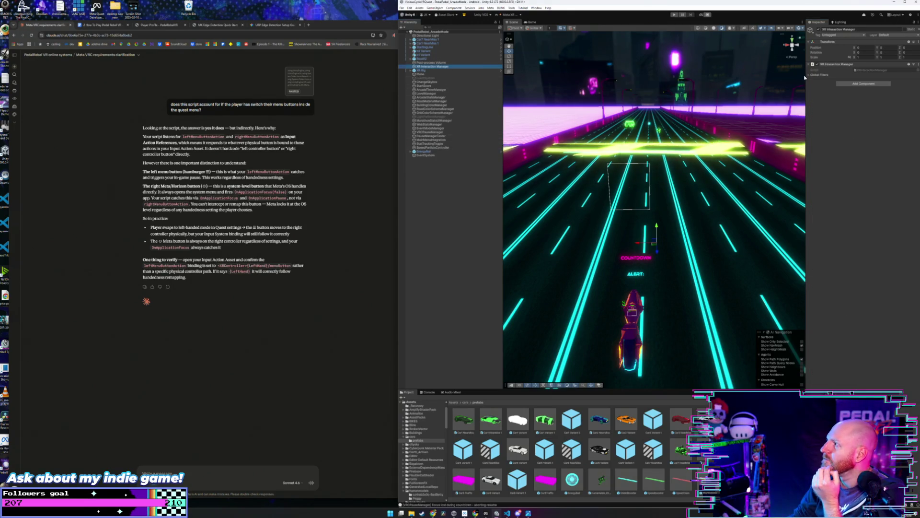
pyautogui.click(808, 75)
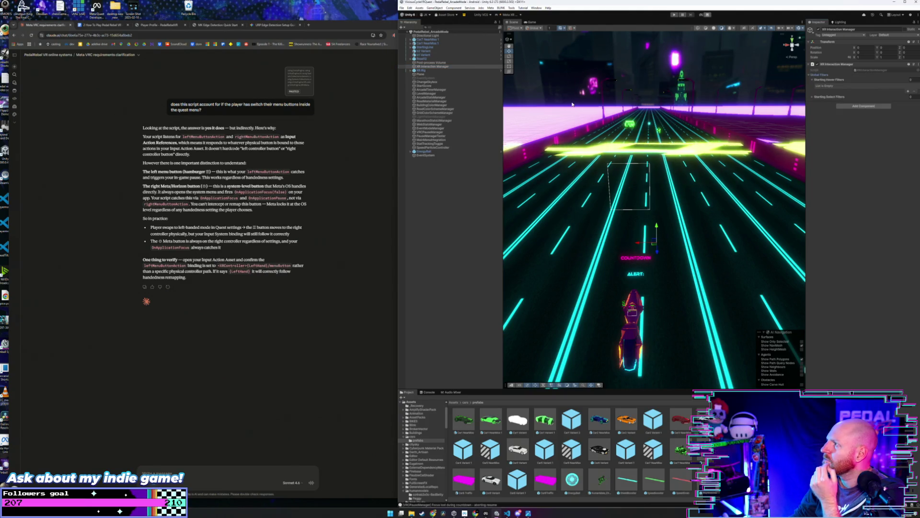
pyautogui.click(813, 97)
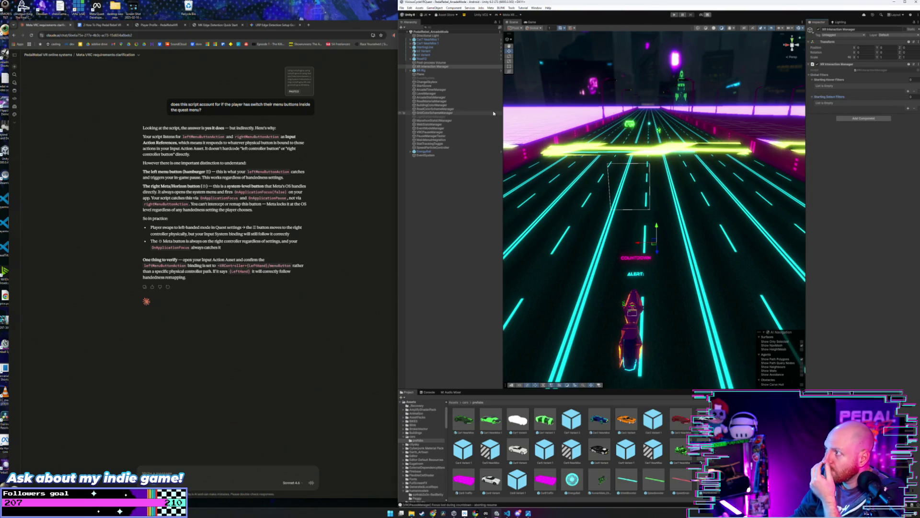
# Check EventSystem, MainMenuIntegration and PauseManagerTester, then view the XR Rig's components.
pyautogui.click(447, 156)
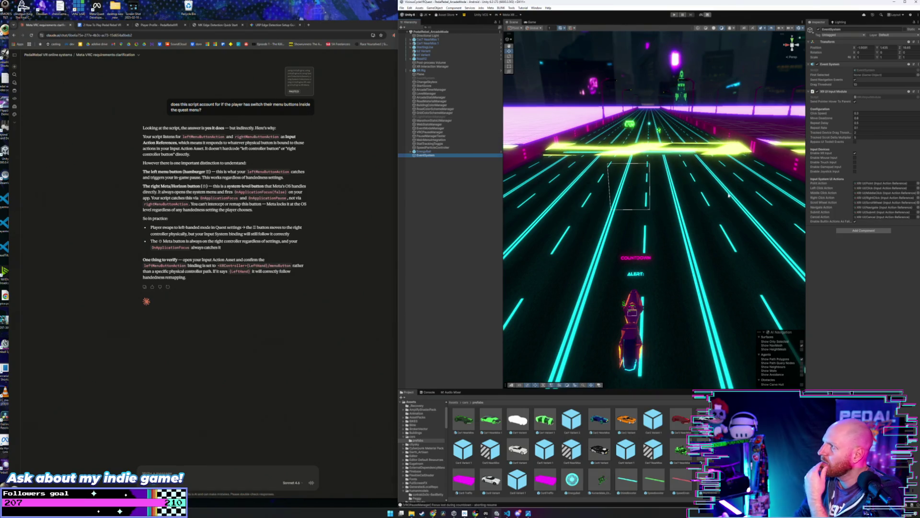
pyautogui.click(444, 139)
pyautogui.press('Up')
pyautogui.press('Up')
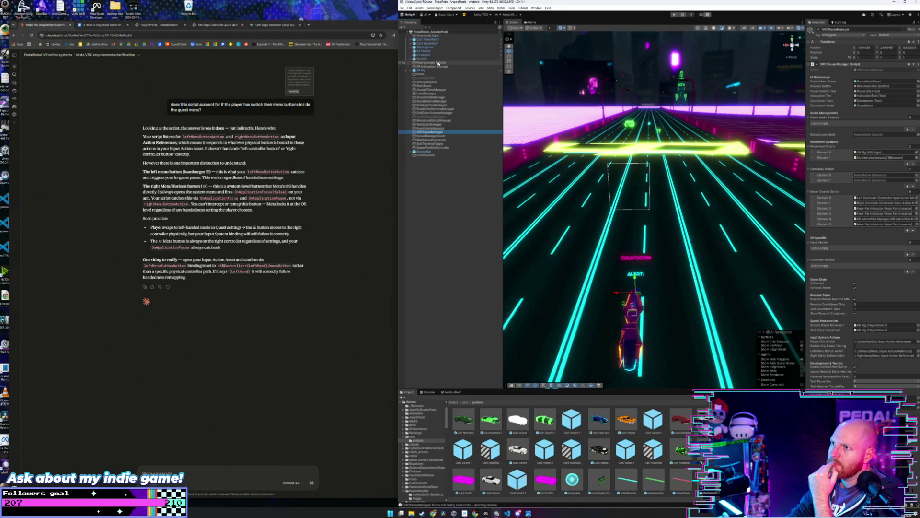
pyautogui.click(437, 66)
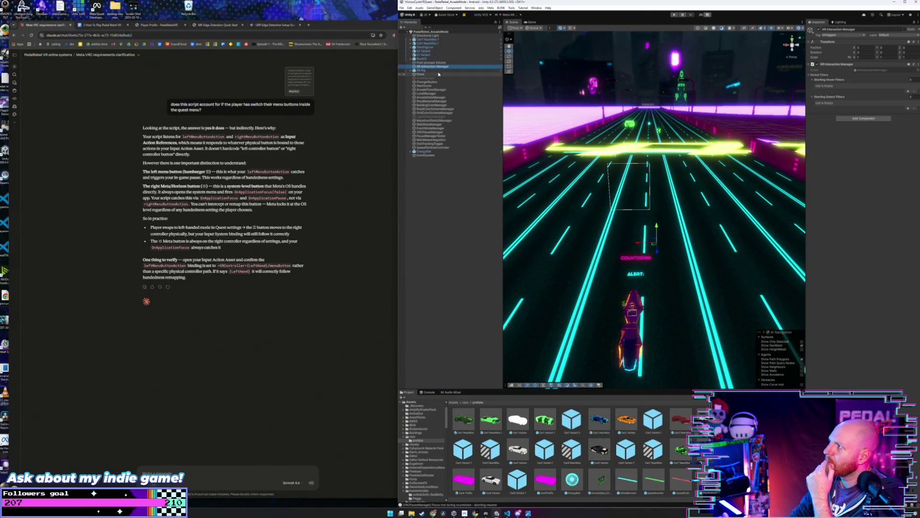
pyautogui.click(429, 70)
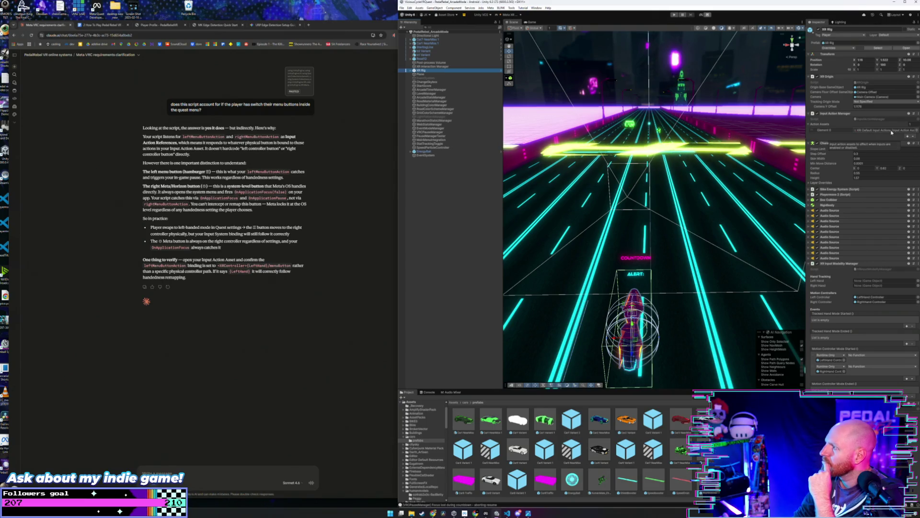
# Open Project Settings on the Input System Package page.
pyautogui.click(402, 8)
pyautogui.click(410, 8)
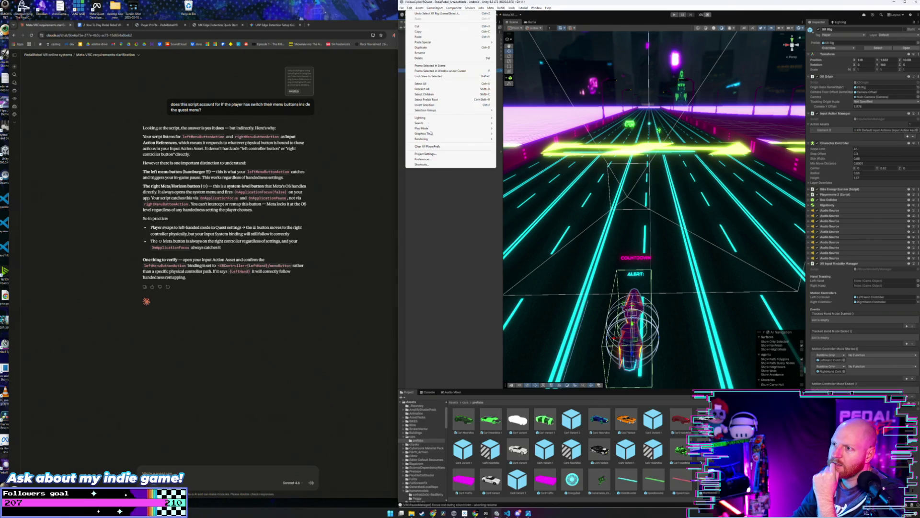
pyautogui.click(441, 155)
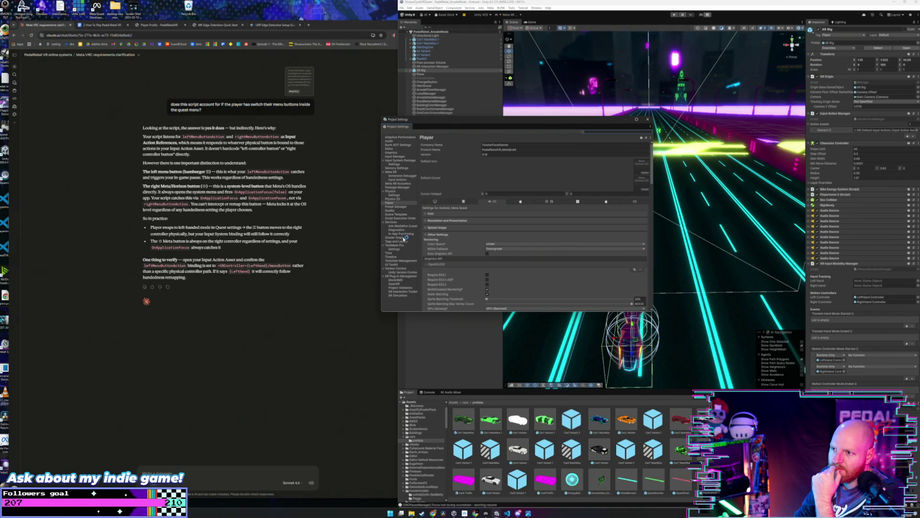
pyautogui.click(400, 157)
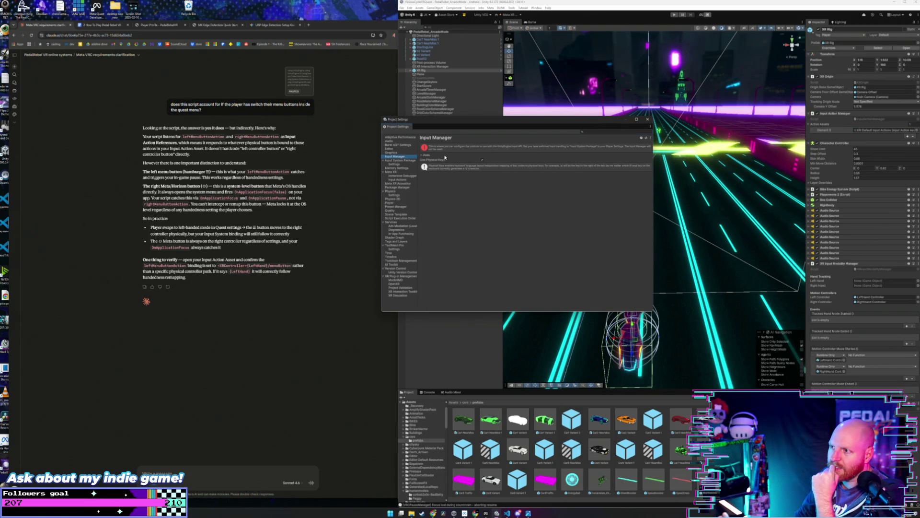
pyautogui.click(412, 161)
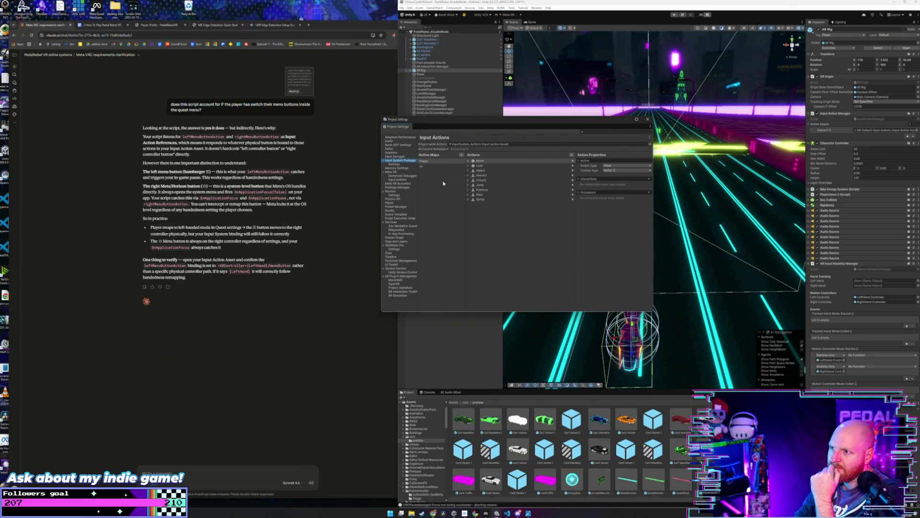
# Locate the project-wide InputSystem_Actions asset and open it in the Input Actions editor.
pyautogui.click(462, 145)
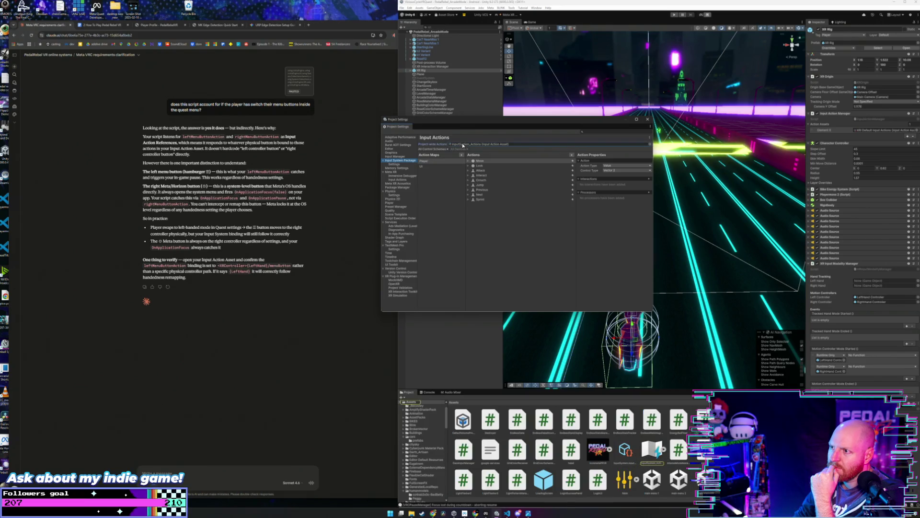
pyautogui.click(491, 161)
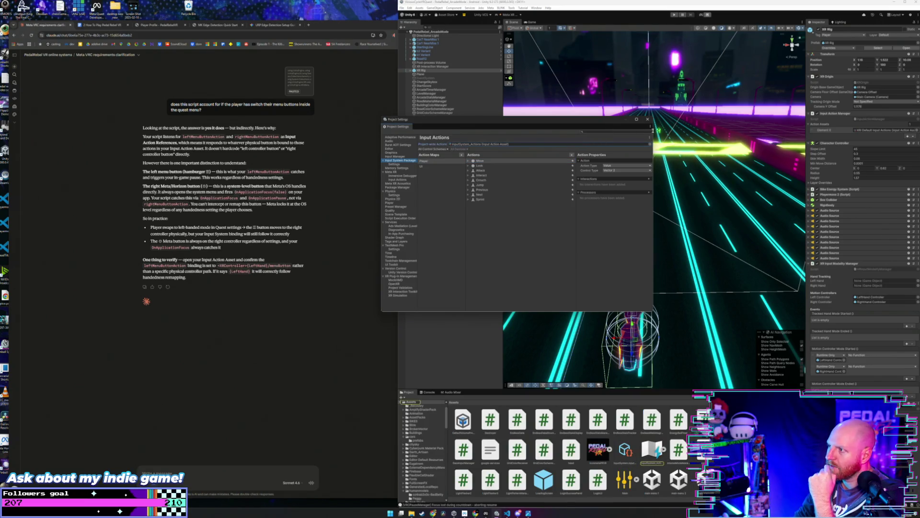
pyautogui.click(657, 450)
pyautogui.doubleClick(658, 449)
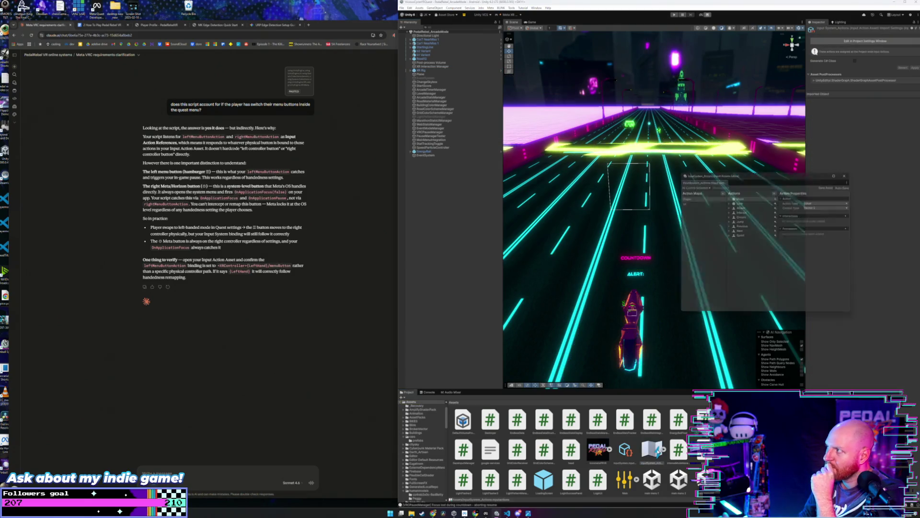
# Move the actions editor over the scene and browse the Player and UI action maps.
pyautogui.moveTo(765, 177); pyautogui.dragTo(646, 153)
pyautogui.click(591, 173)
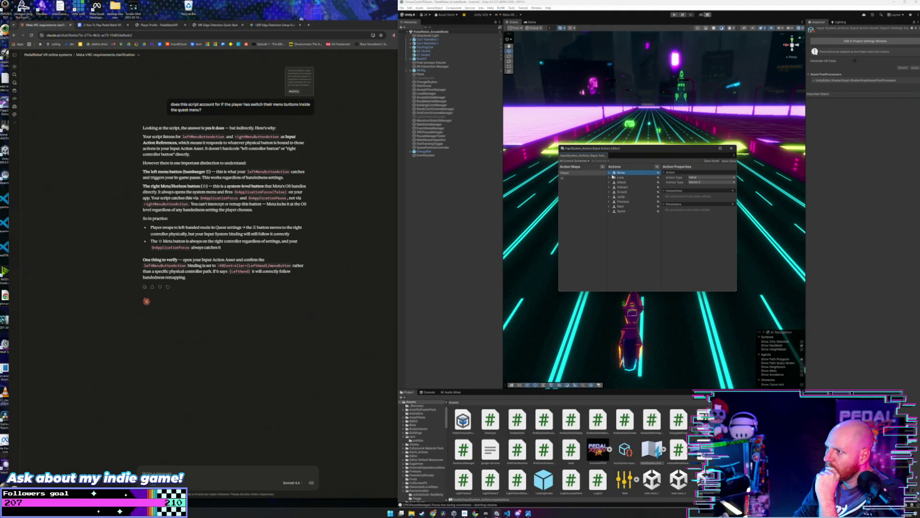
pyautogui.click(592, 179)
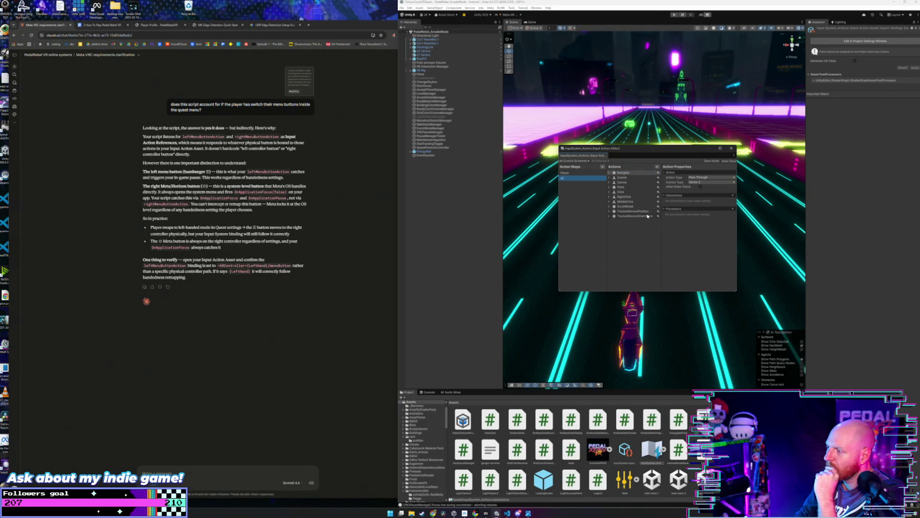
pyautogui.click(572, 173)
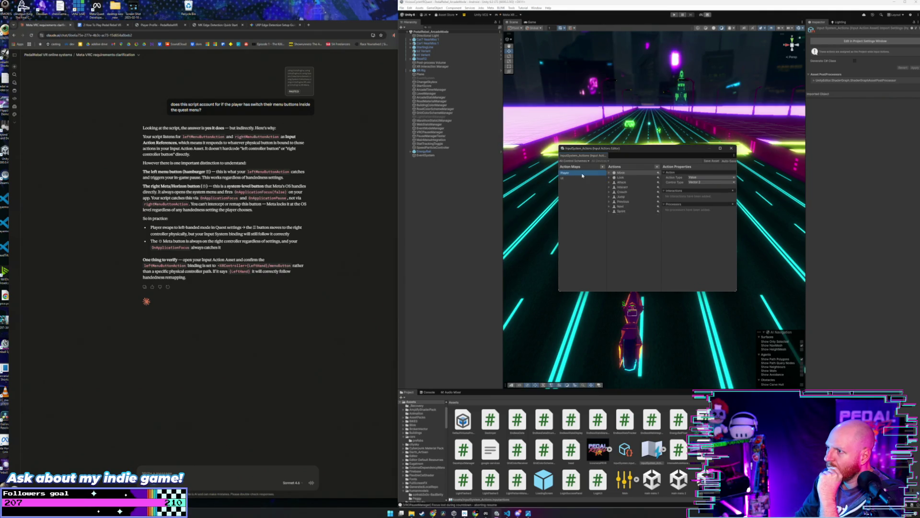
# Try filtering actions to the XR control scheme, then return to all control schemes.
pyautogui.click(584, 161)
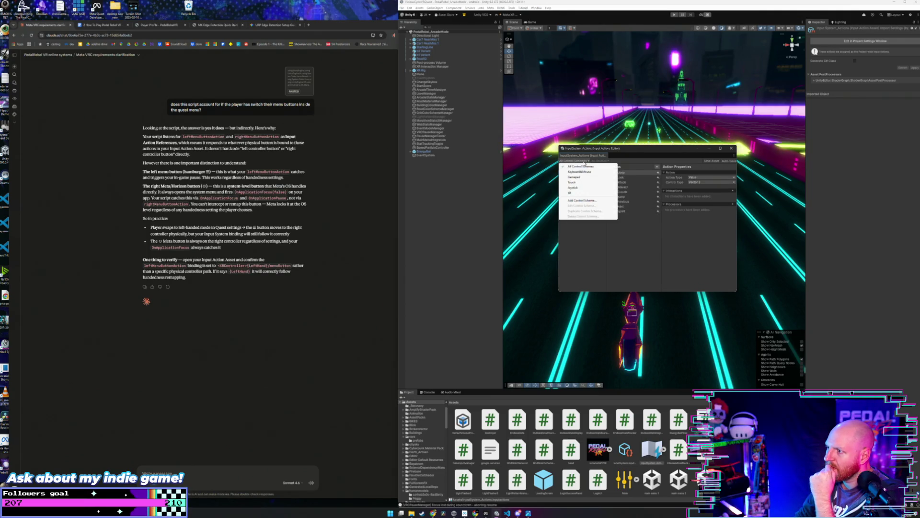
pyautogui.click(624, 151)
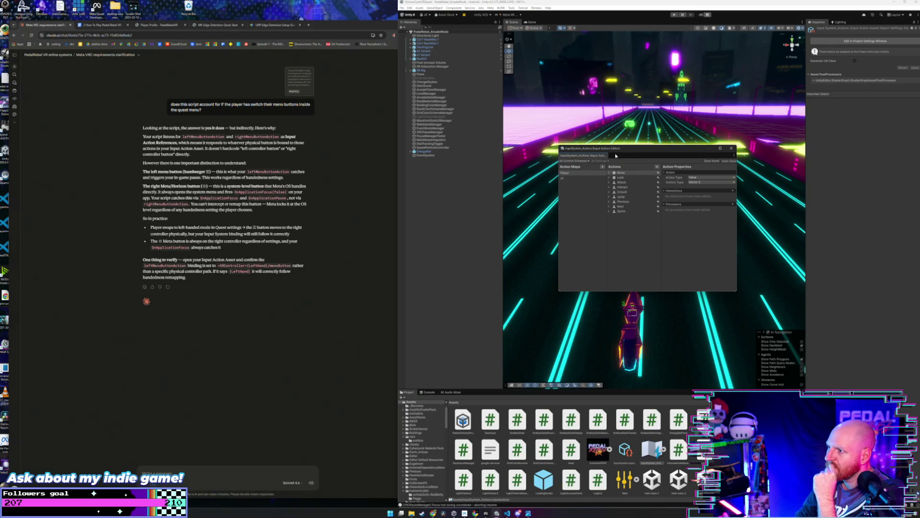
pyautogui.click(584, 162)
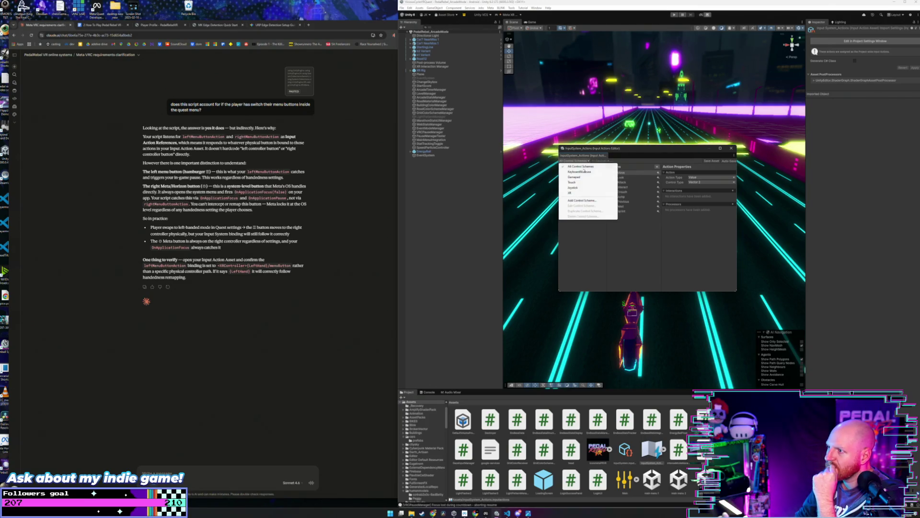
pyautogui.click(581, 193)
pyautogui.moveTo(609, 155); pyautogui.dragTo(601, 133)
pyautogui.click(579, 139)
pyautogui.click(573, 143)
pyautogui.moveTo(625, 132); pyautogui.dragTo(632, 148)
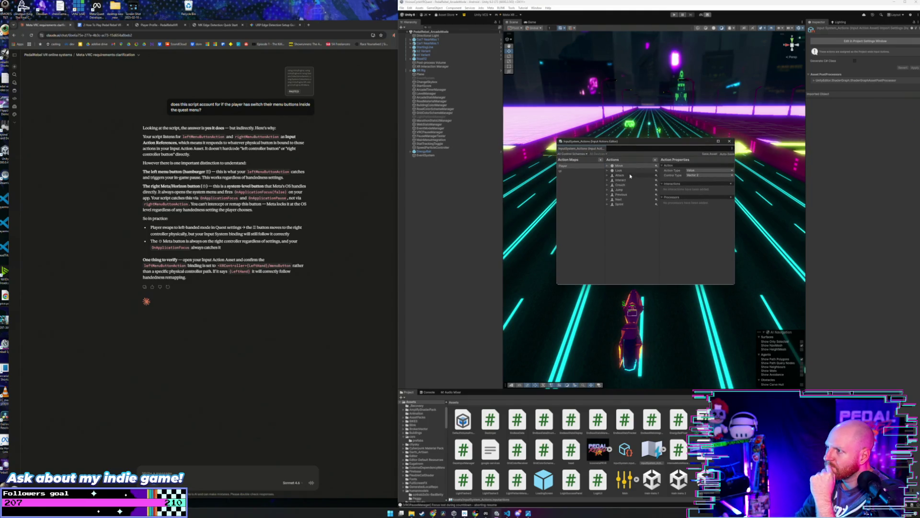
# Expand and collapse the Player map's Move action bindings.
pyautogui.click(607, 166)
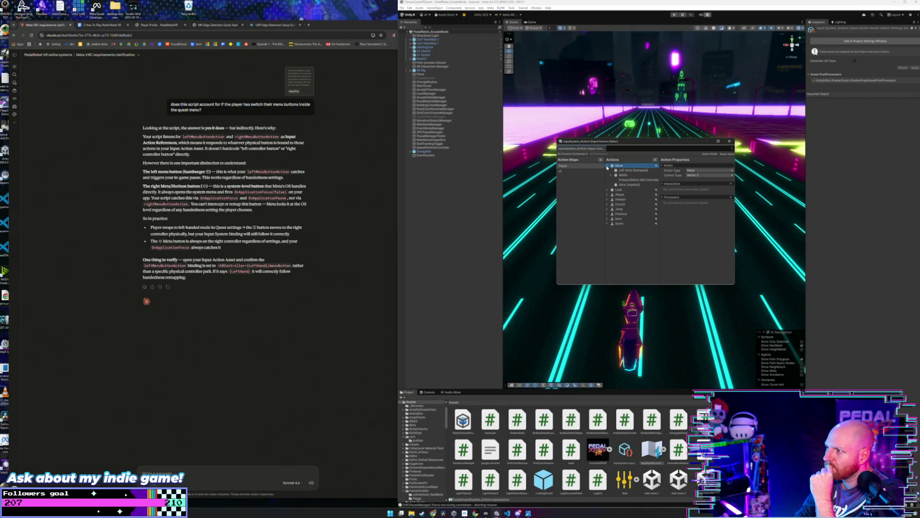
pyautogui.click(607, 166)
pyautogui.click(591, 166)
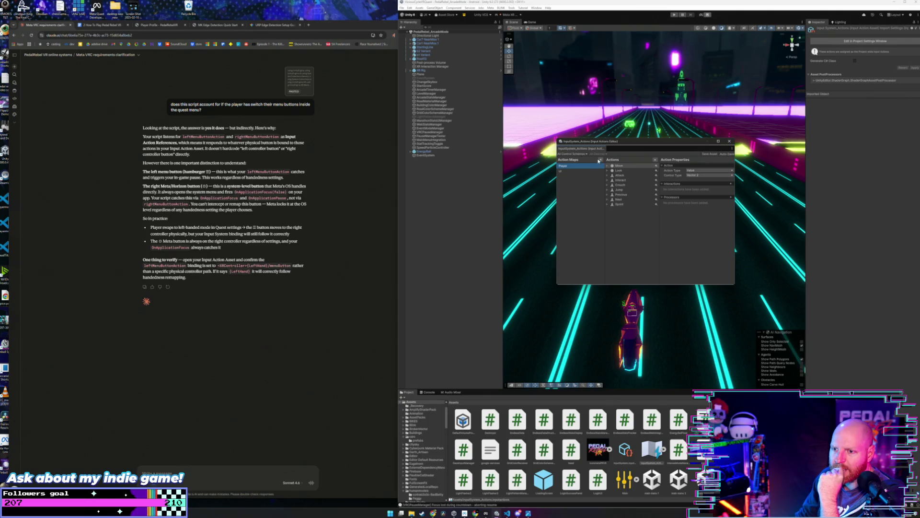
# Filter to the XR control scheme and review the UI map's actions, from TrackedDeviceOrientation to Navigate.
pyautogui.click(571, 154)
pyautogui.click(569, 186)
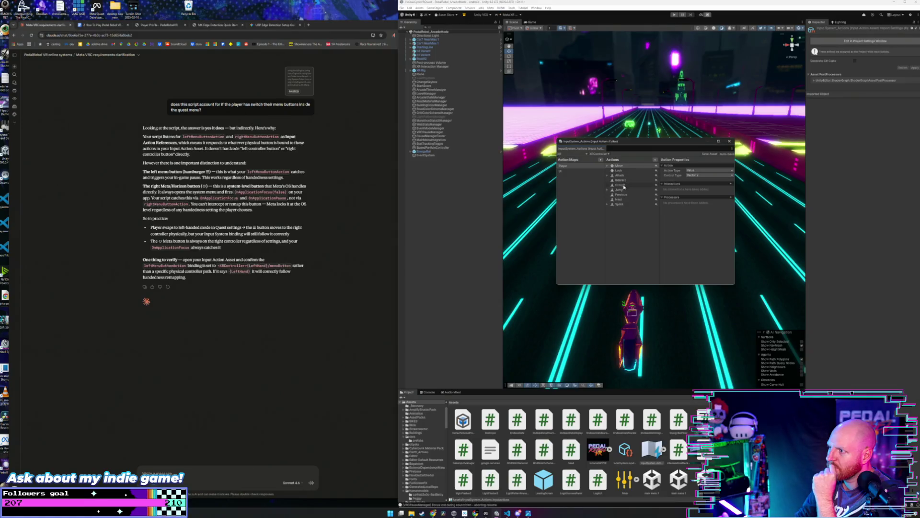
pyautogui.click(582, 171)
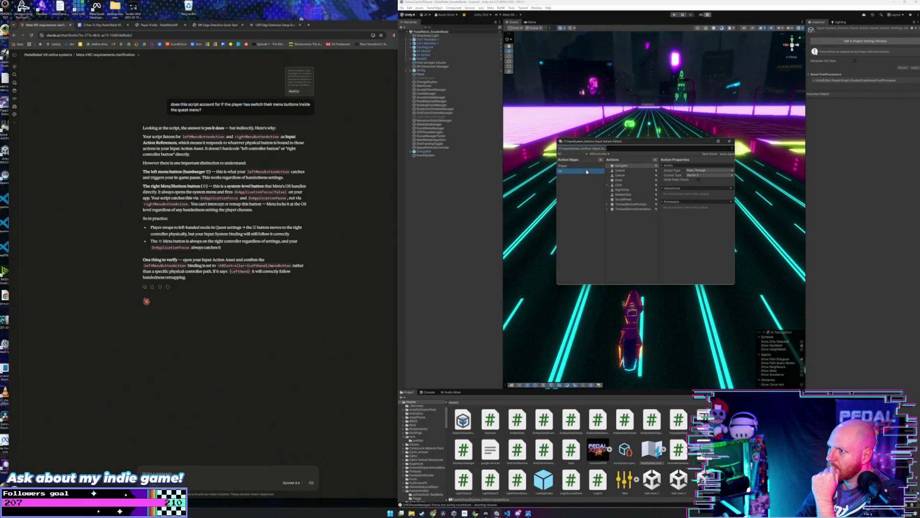
pyautogui.click(608, 209)
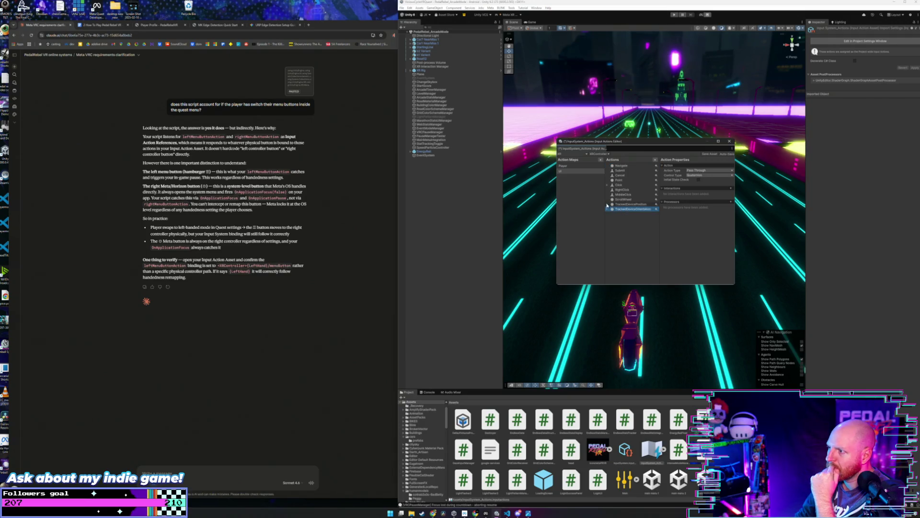
pyautogui.click(616, 195)
pyautogui.click(617, 190)
pyautogui.press('Up')
pyautogui.press('Up')
pyautogui.press('Up')
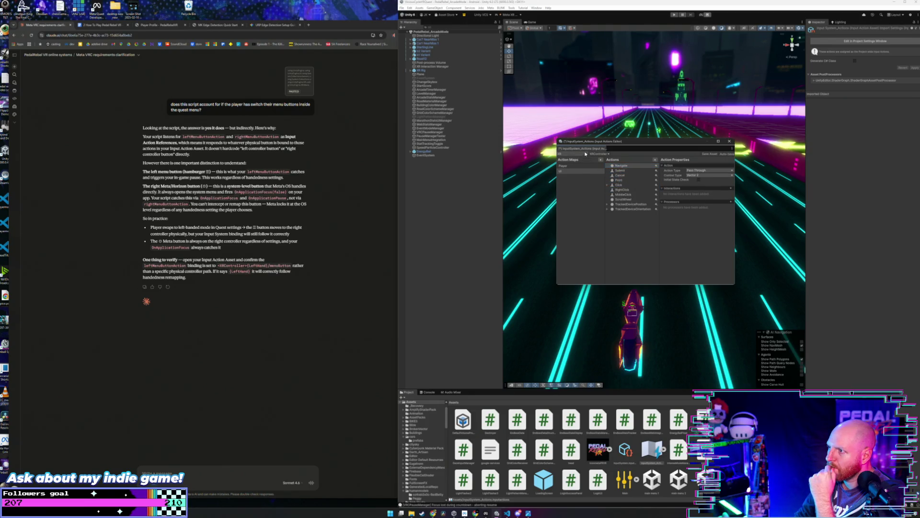
pyautogui.click(586, 154)
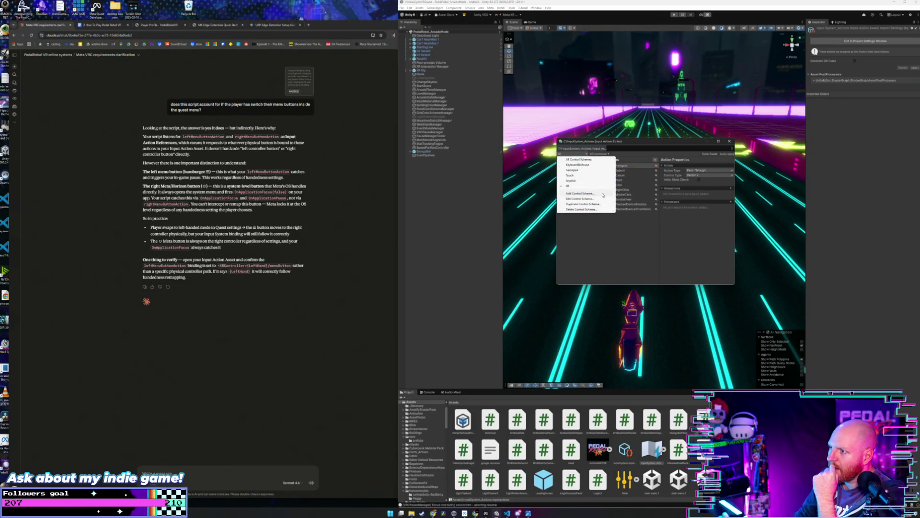
# Create and save a new control scheme requiring an XR Controller with the MenuButton usage.
pyautogui.click(603, 194)
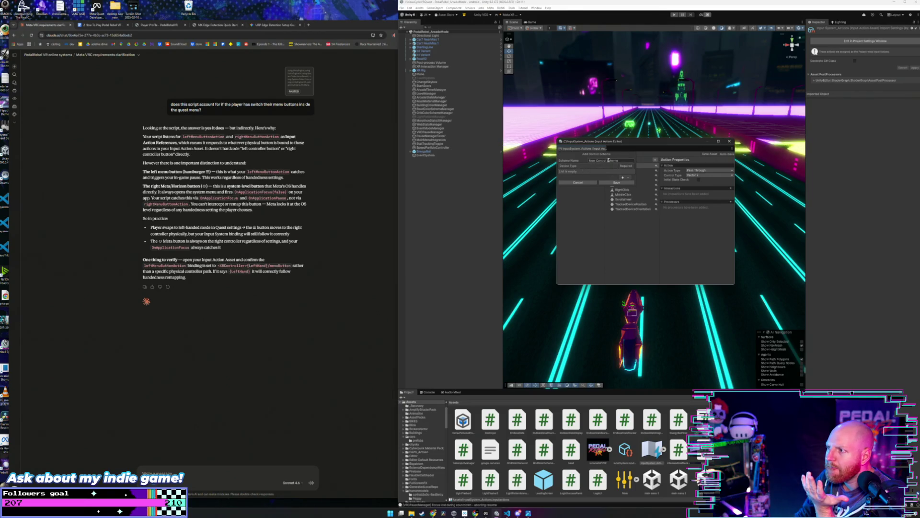
pyautogui.click(622, 177)
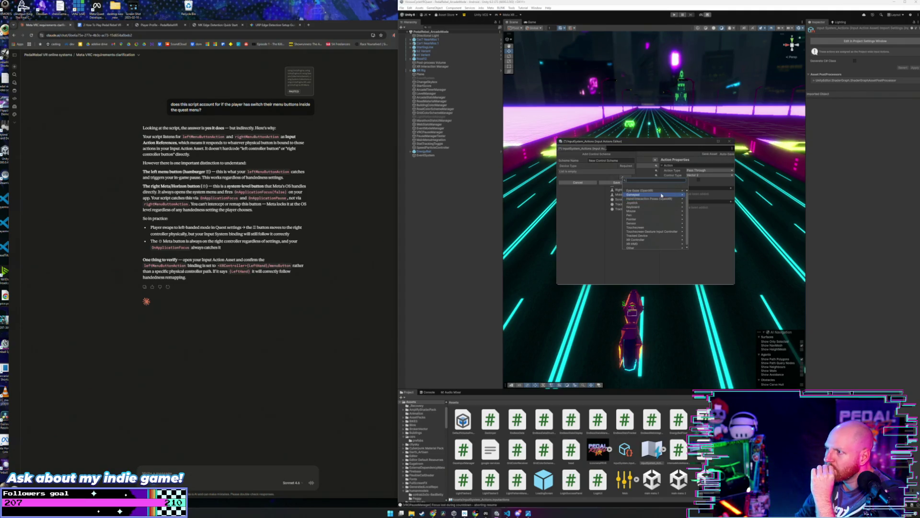
pyautogui.click(661, 239)
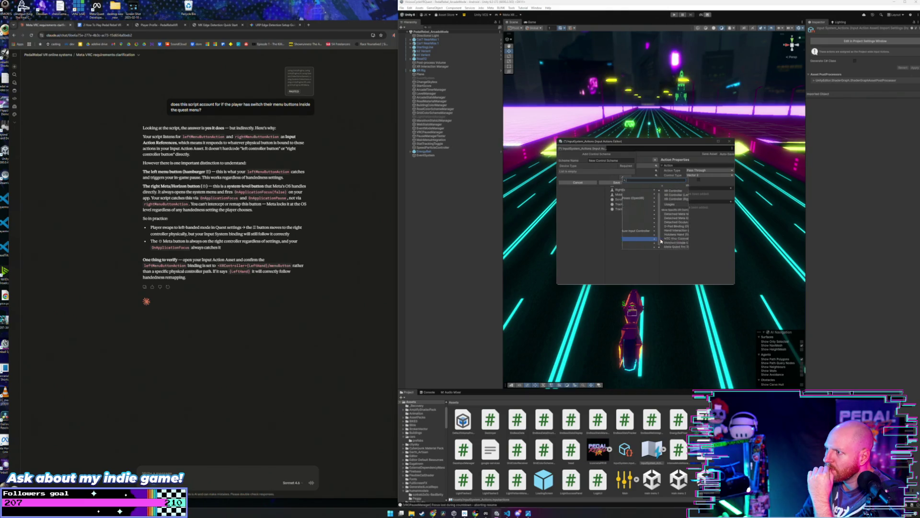
pyautogui.click(674, 203)
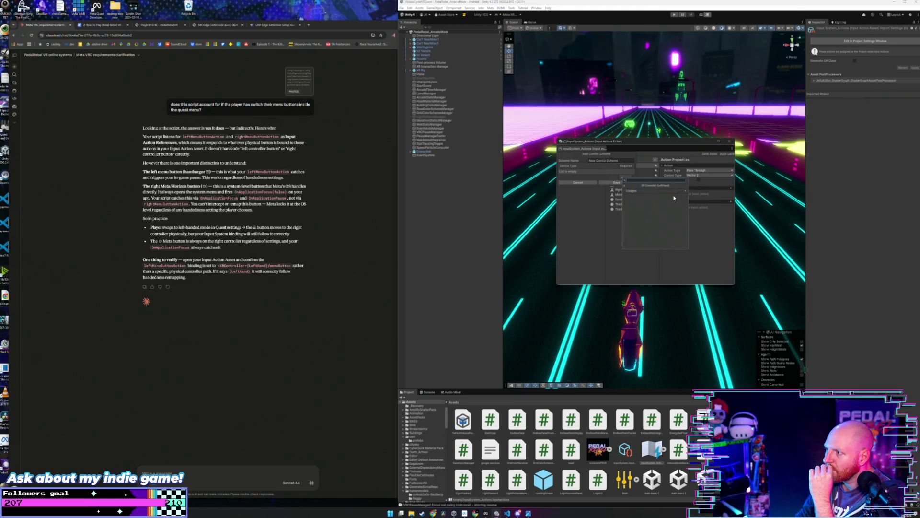
pyautogui.scroll(-3, 675, 192)
pyautogui.scroll(-3, 674, 194)
pyautogui.scroll(-2, 675, 194)
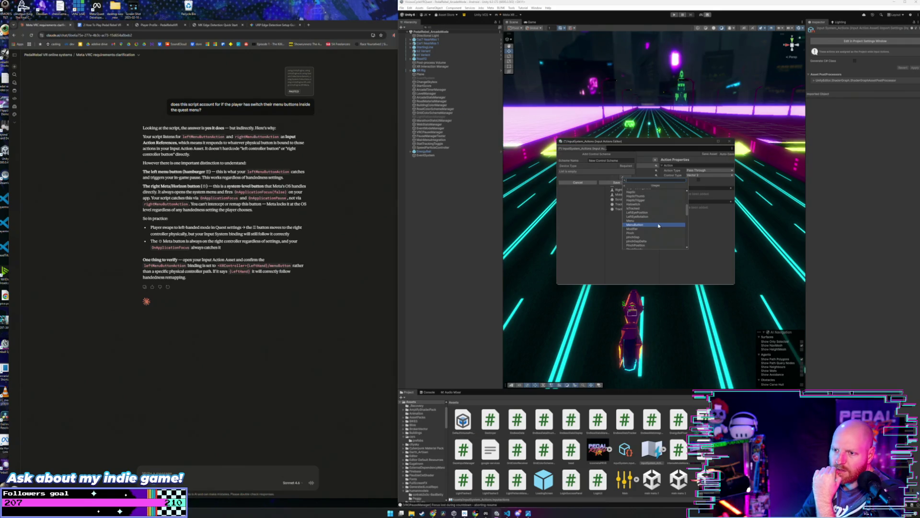
pyautogui.click(659, 227)
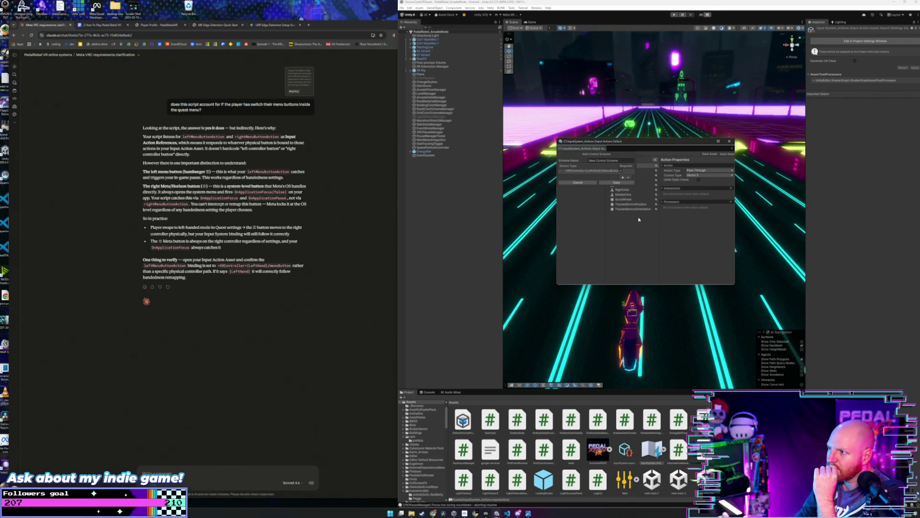
pyautogui.click(607, 184)
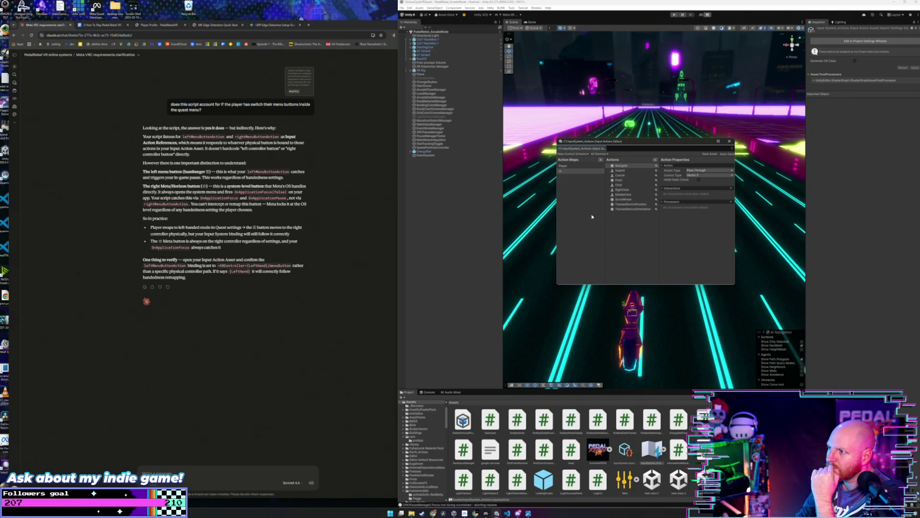
# Switch between the Player and UI maps, then add a new action map.
pyautogui.click(587, 166)
pyautogui.click(588, 171)
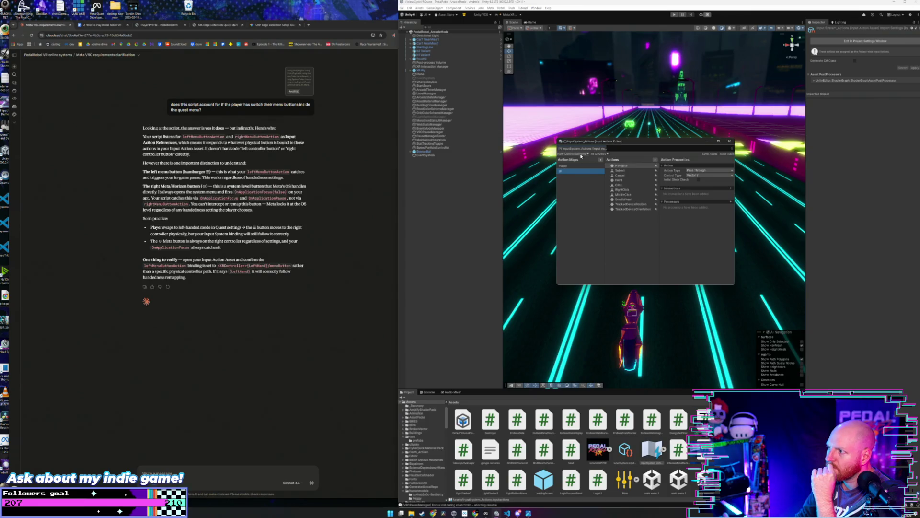
pyautogui.click(581, 166)
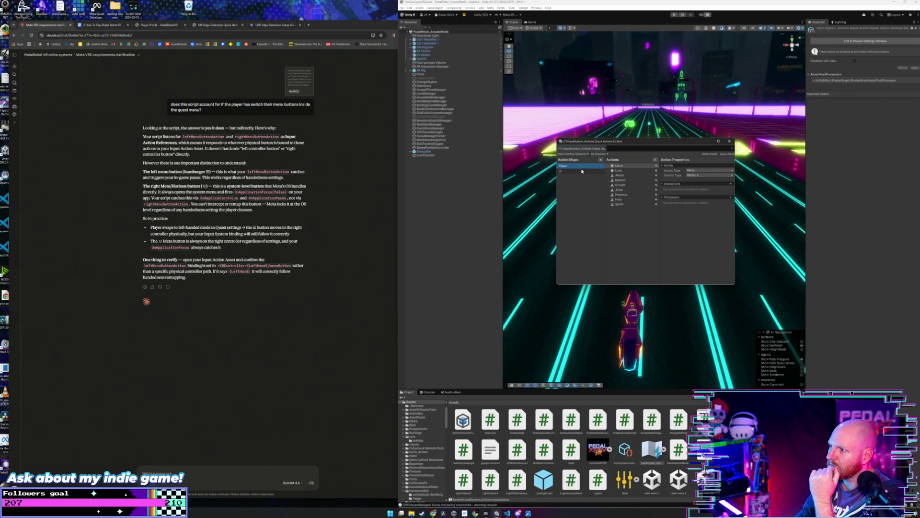
pyautogui.click(582, 171)
pyautogui.click(600, 159)
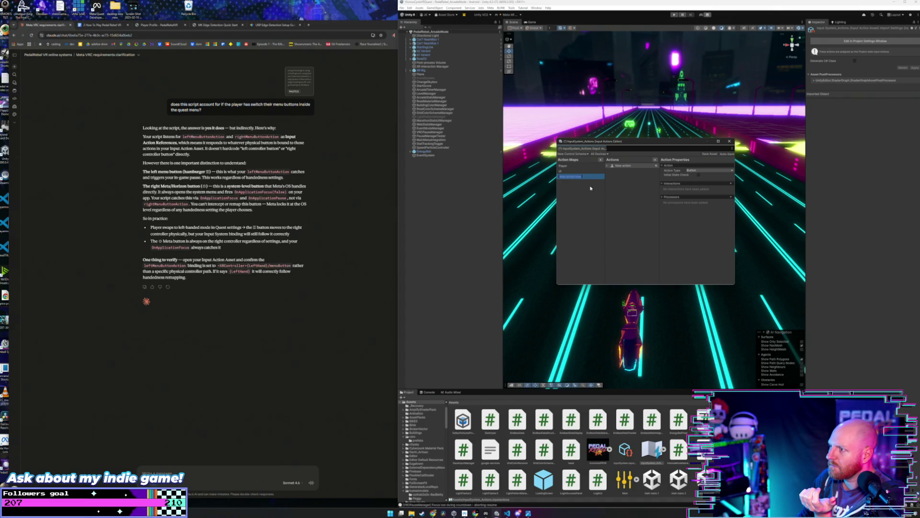
# Name the map 'menu' and bind its New action to XR Controller (LeftHand) menuButton.
pyautogui.write('menu')
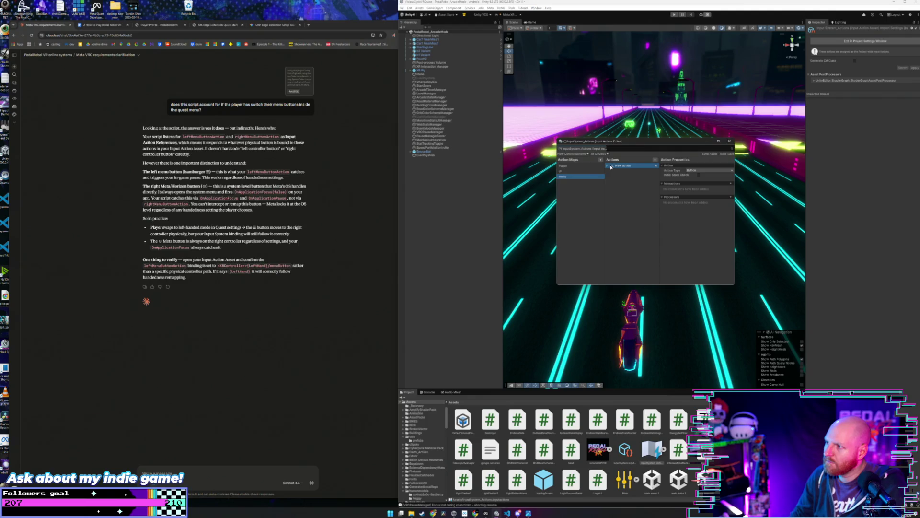
pyautogui.click(609, 166)
pyautogui.click(627, 172)
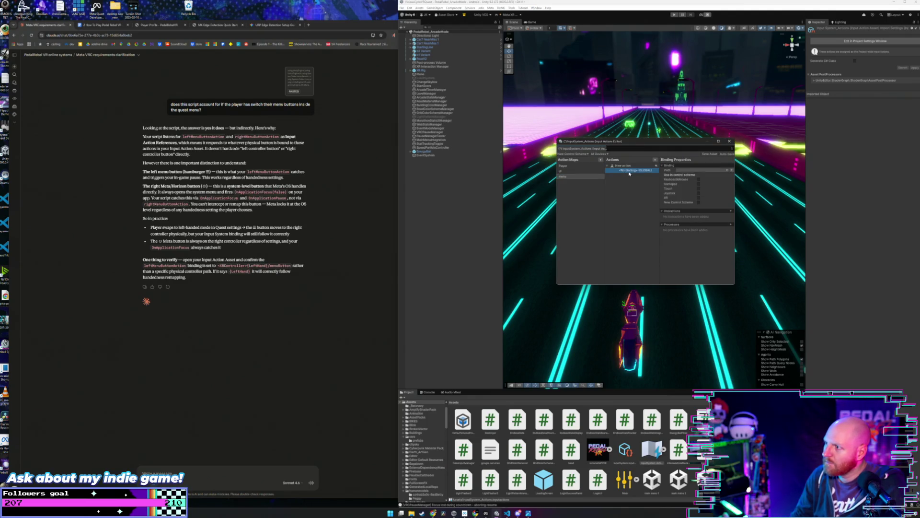
pyautogui.click(708, 171)
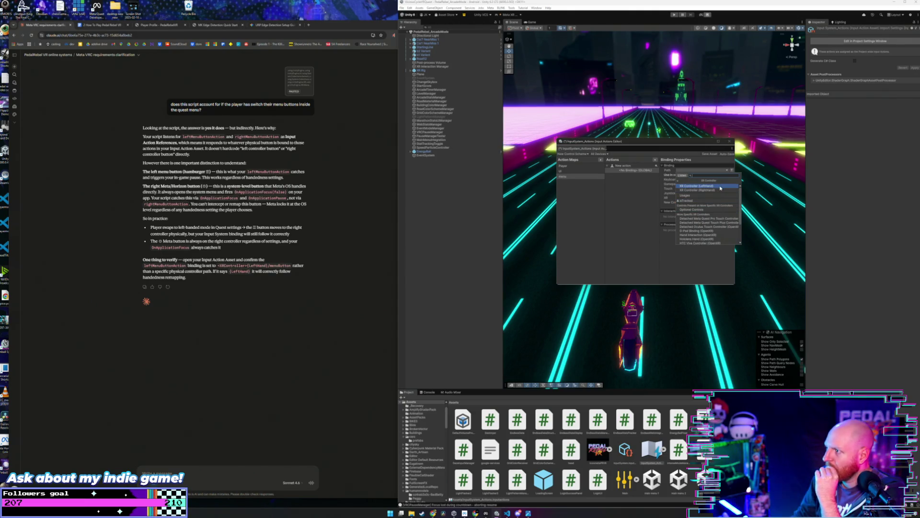
pyautogui.click(721, 187)
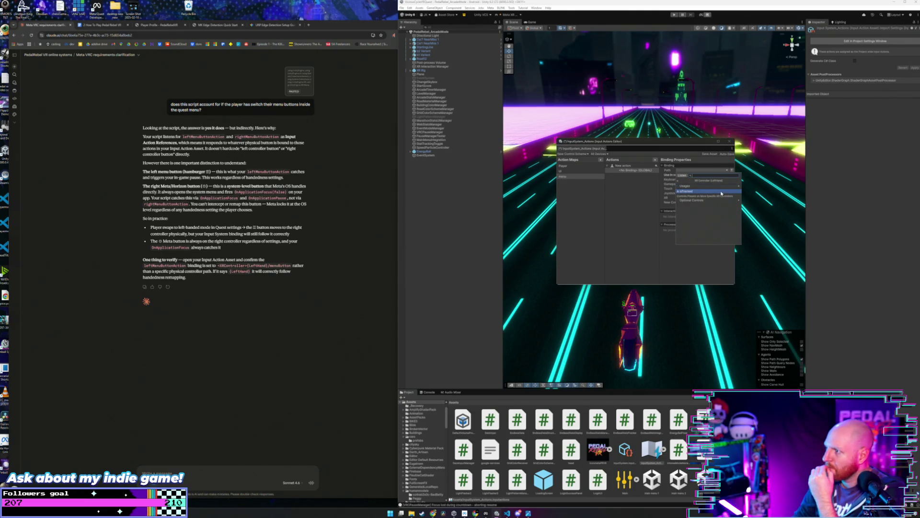
pyautogui.click(721, 200)
pyautogui.scroll(-5, 726, 194)
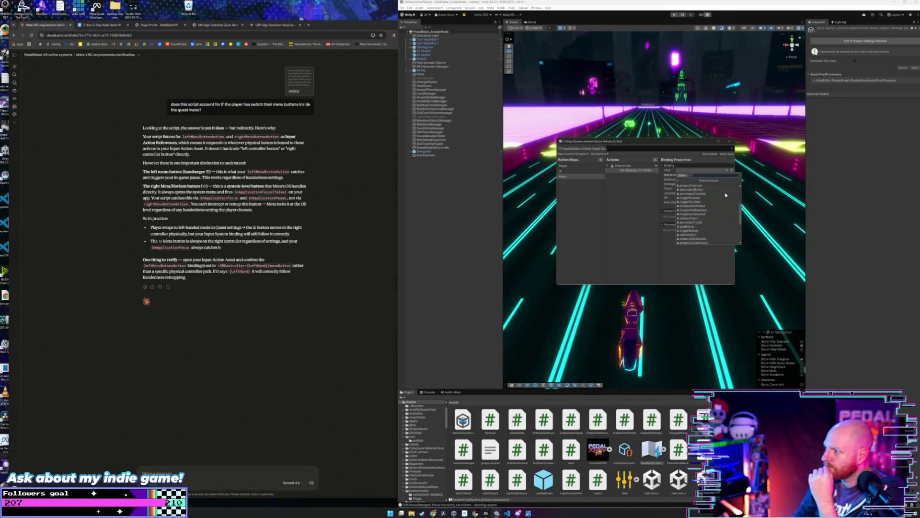
pyautogui.scroll(-2, 726, 195)
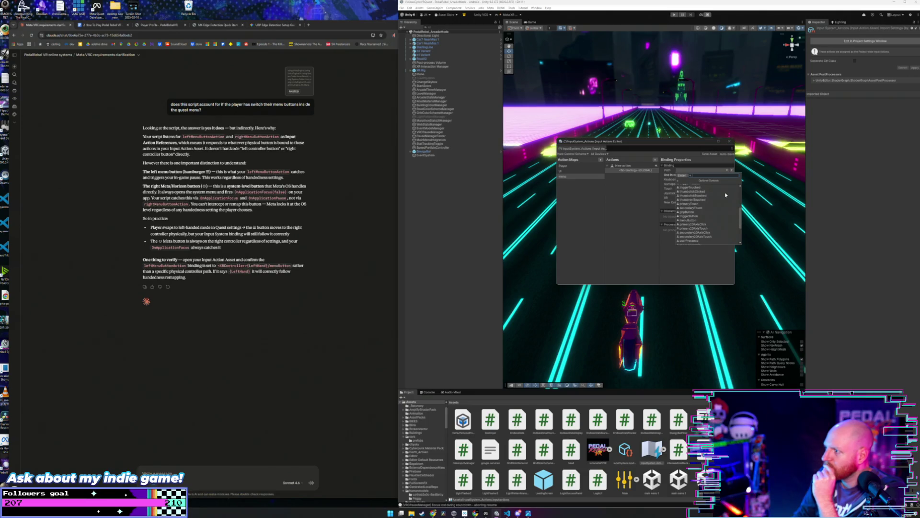
pyautogui.click(717, 221)
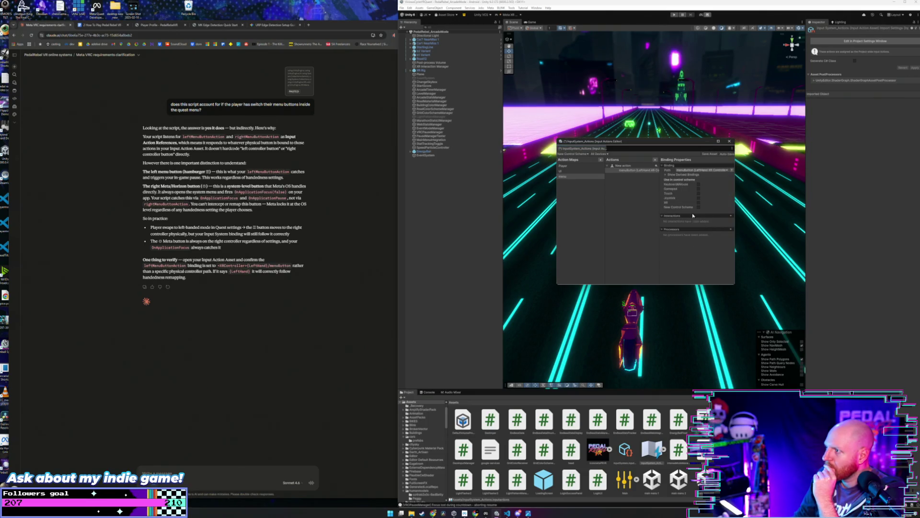
# Include the left menuButton binding in the XR control scheme and check its derived bindings.
pyautogui.click(632, 171)
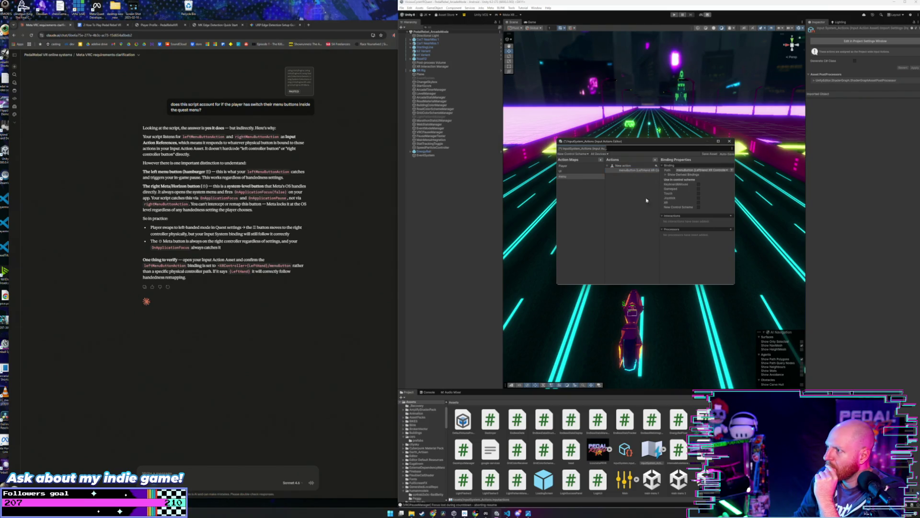
pyautogui.click(699, 203)
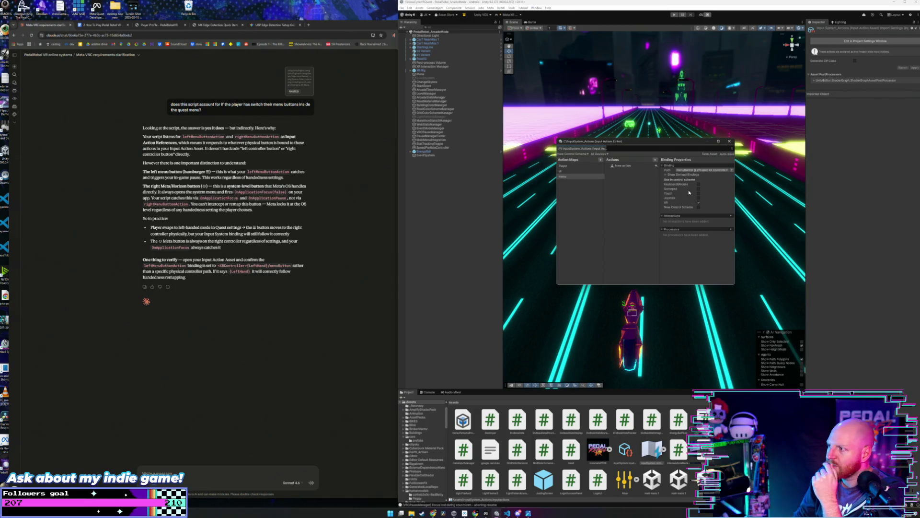
pyautogui.click(720, 170)
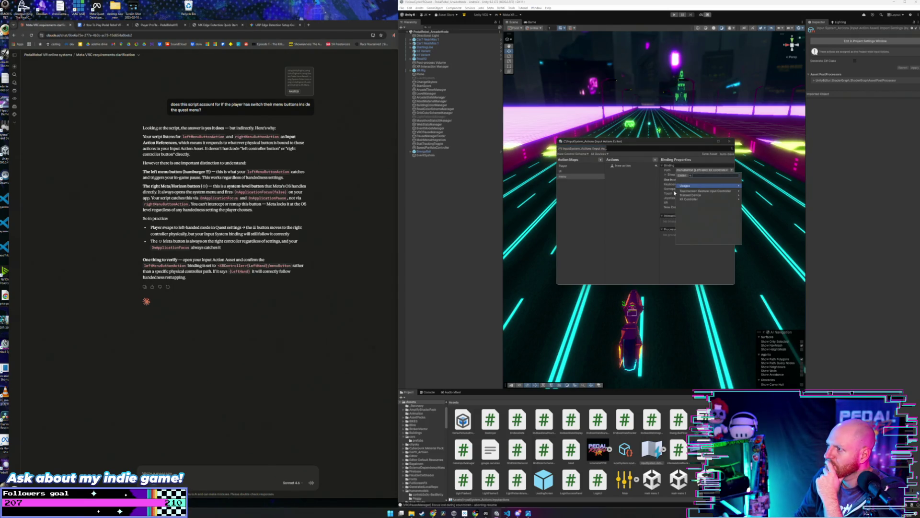
pyautogui.click(651, 217)
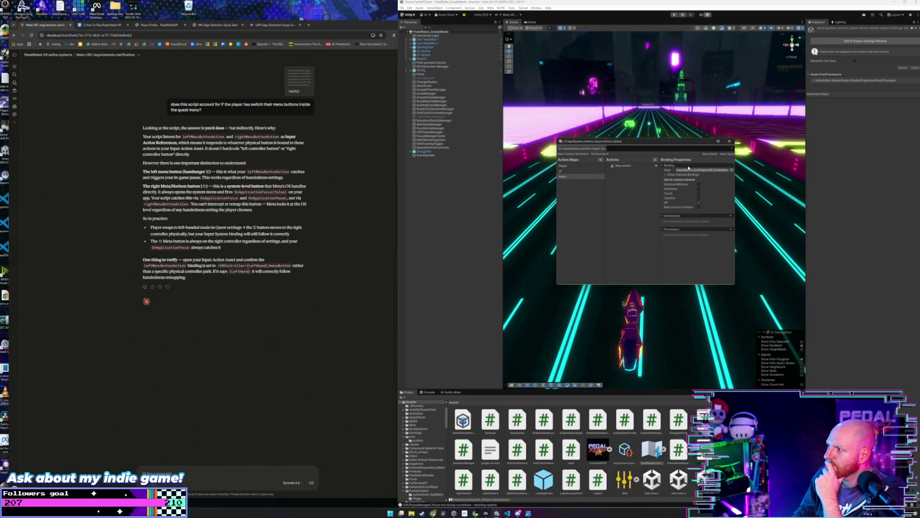
pyautogui.click(666, 175)
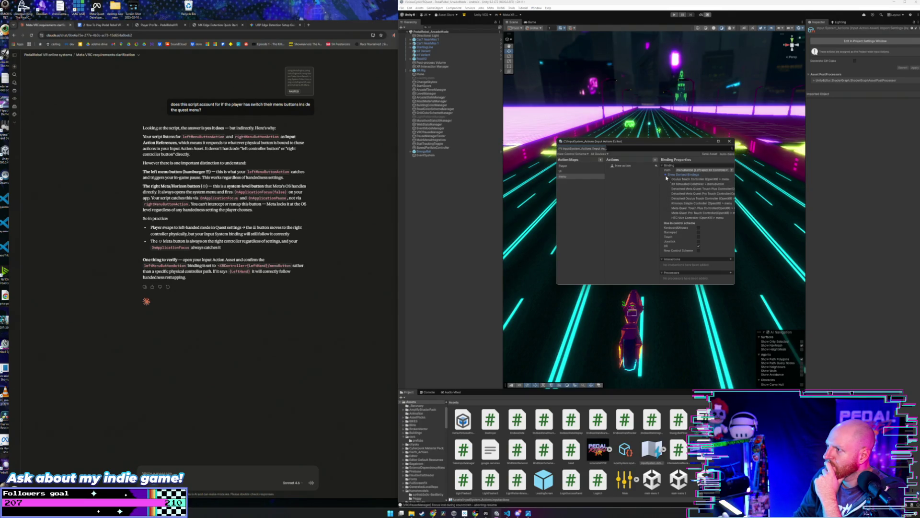
pyautogui.click(666, 175)
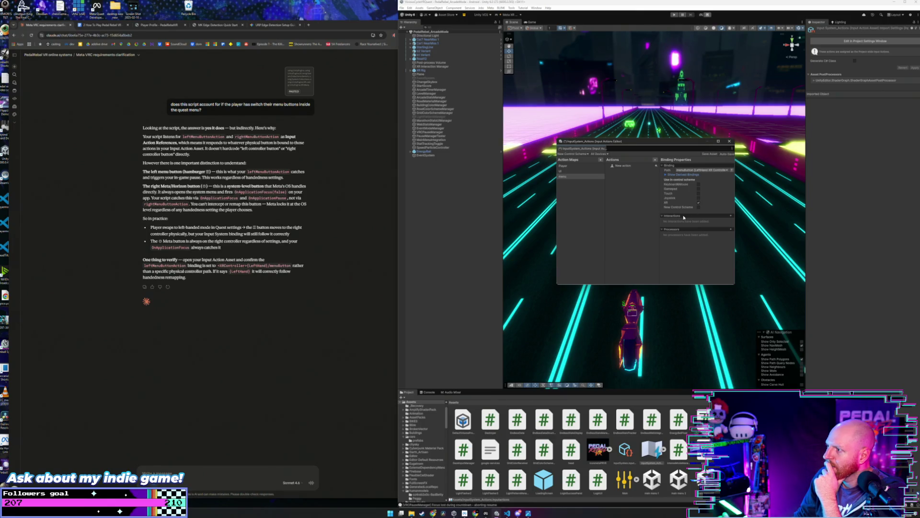
pyautogui.click(732, 216)
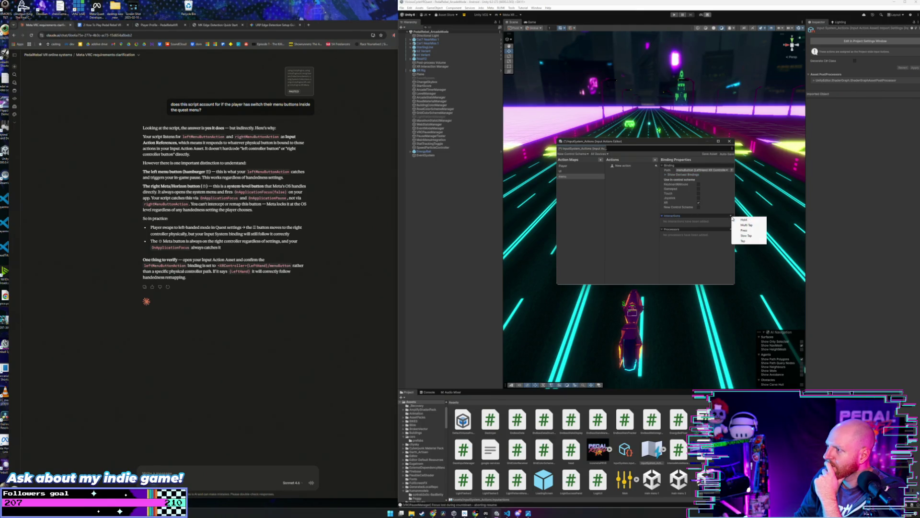
# Add a Press interaction with Press Only behaviour, then open the Input System project settings.
pyautogui.click(745, 230)
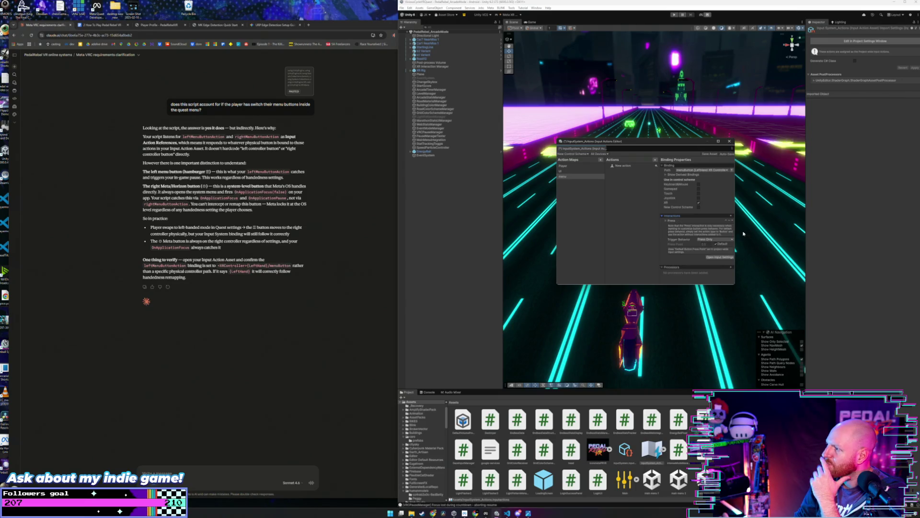
pyautogui.click(720, 241)
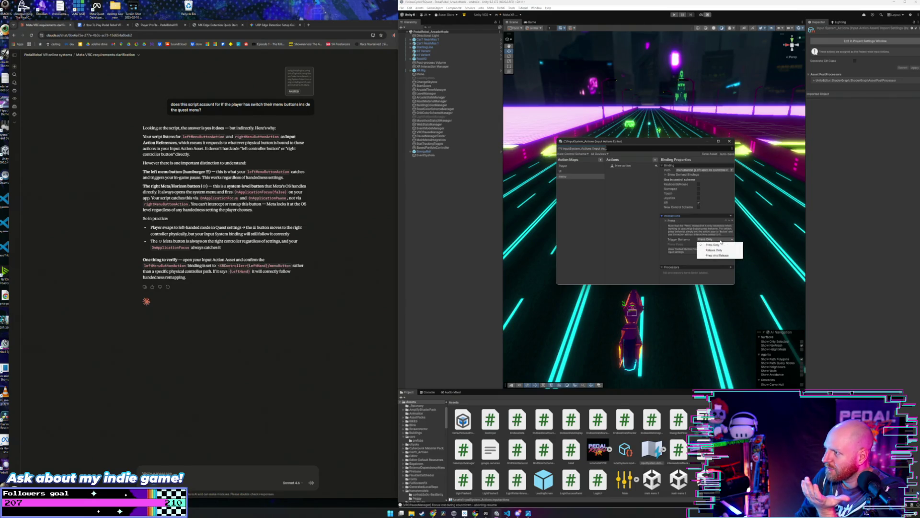
pyautogui.click(705, 244)
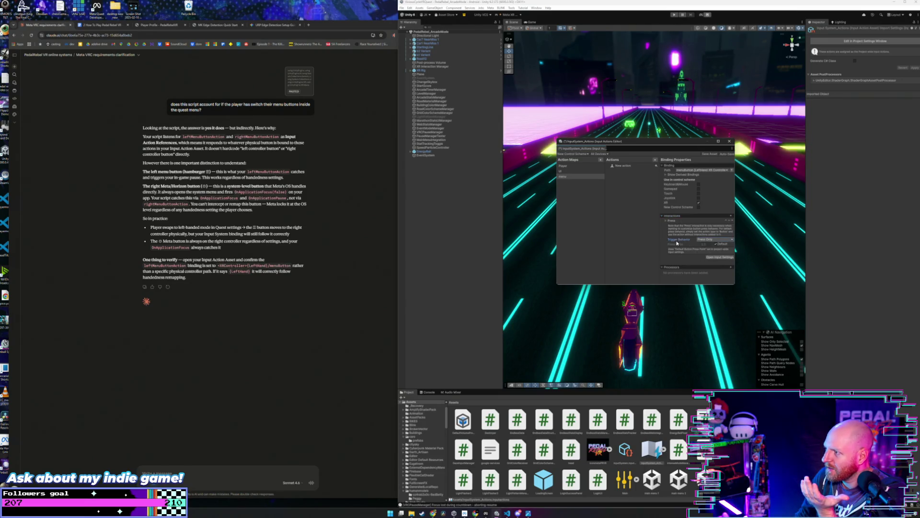
pyautogui.click(719, 240)
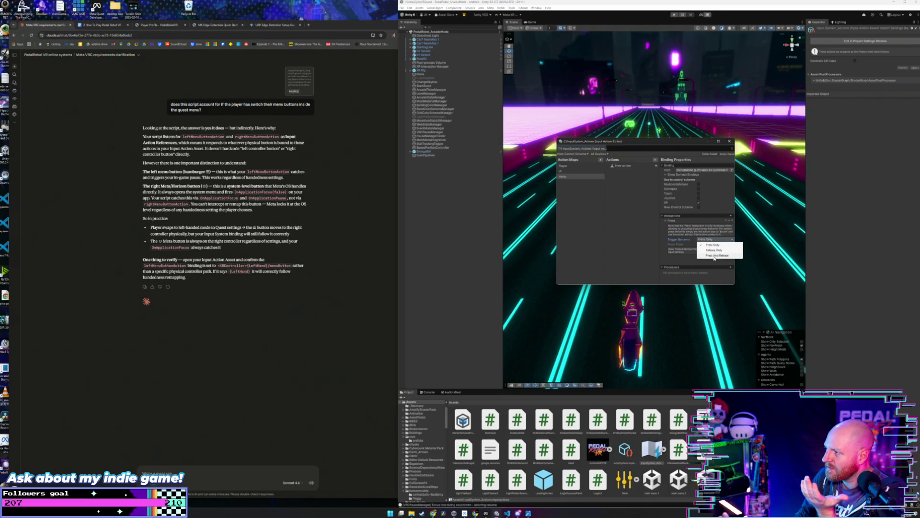
pyautogui.click(676, 244)
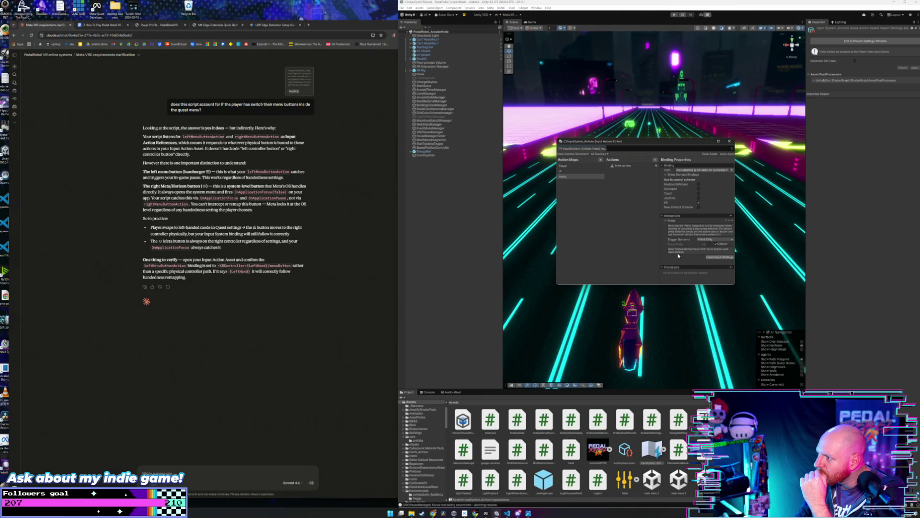
pyautogui.click(720, 257)
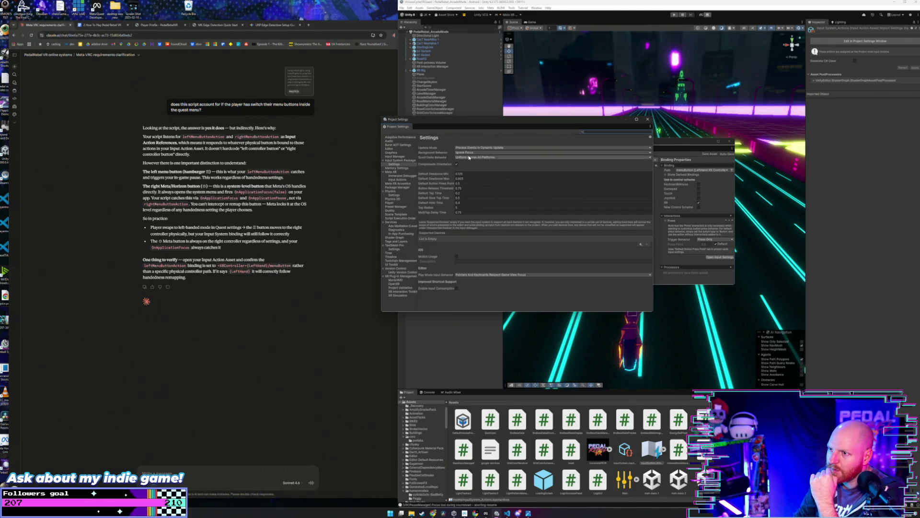
pyautogui.click(402, 180)
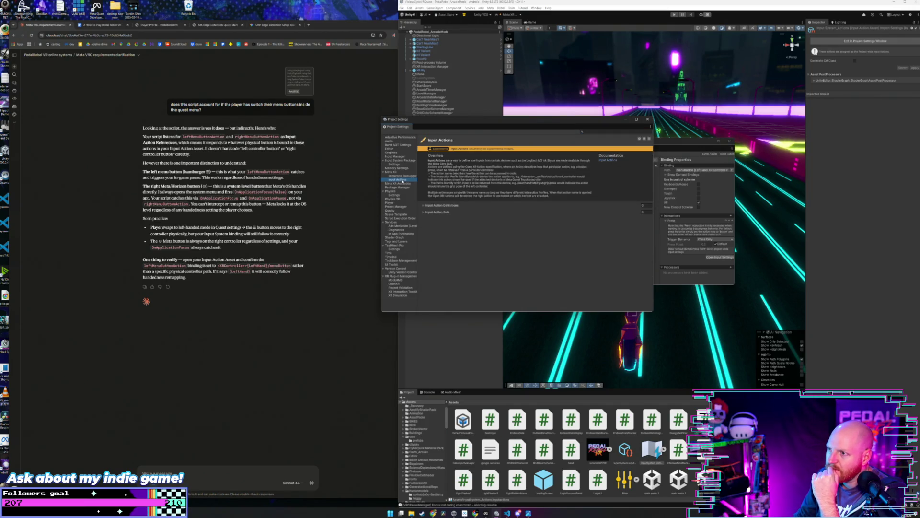
# Expand Input Action Definitions and Input Action Sets, then close Project Settings.
pyautogui.click(429, 205)
pyautogui.click(431, 224)
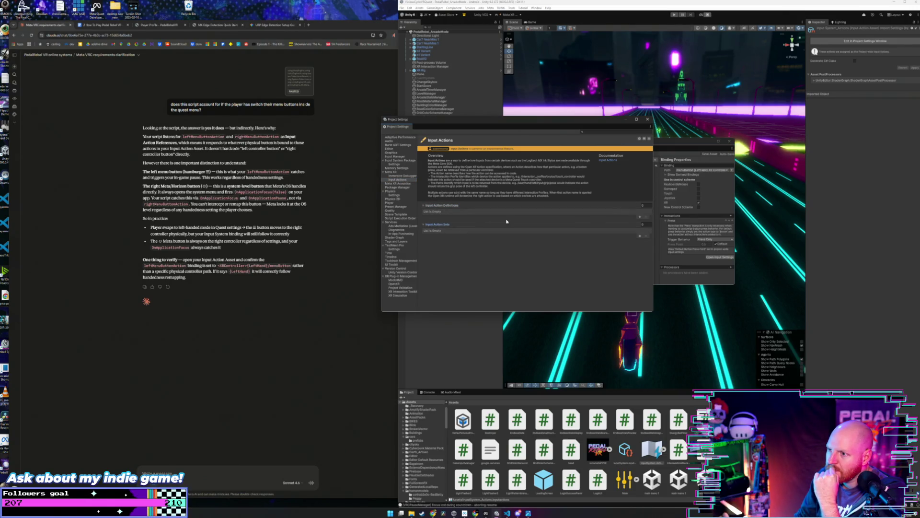
pyautogui.click(648, 119)
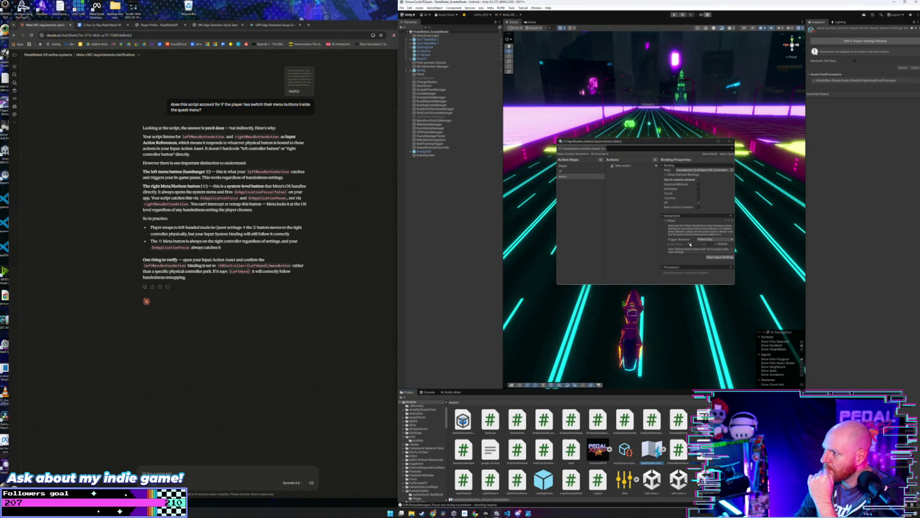
pyautogui.click(732, 267)
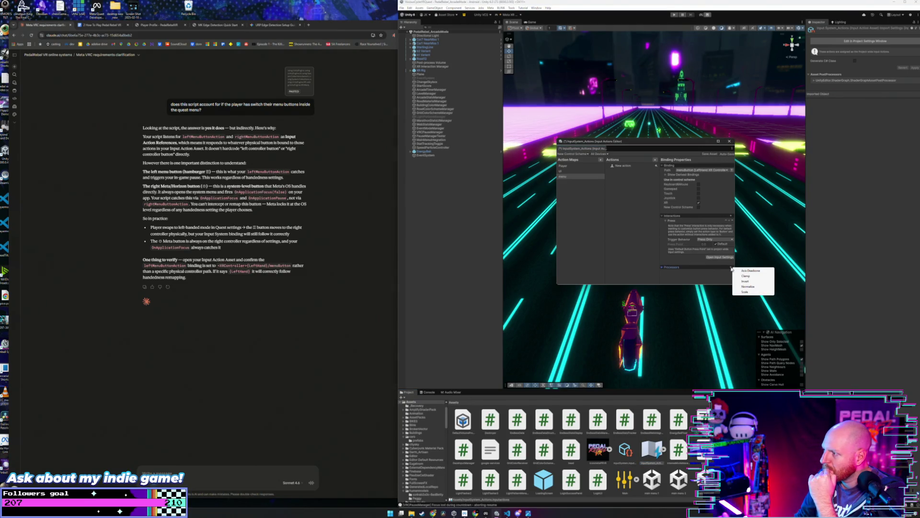
pyautogui.click(715, 269)
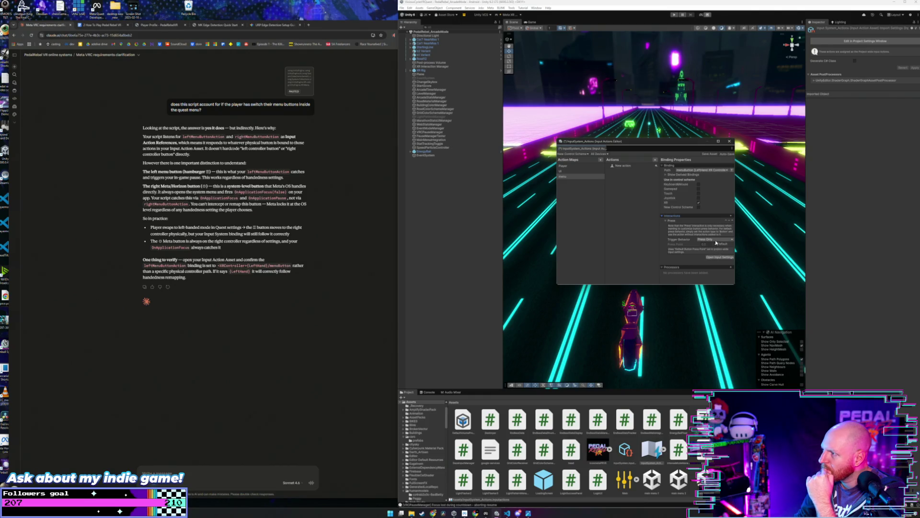
pyautogui.click(717, 241)
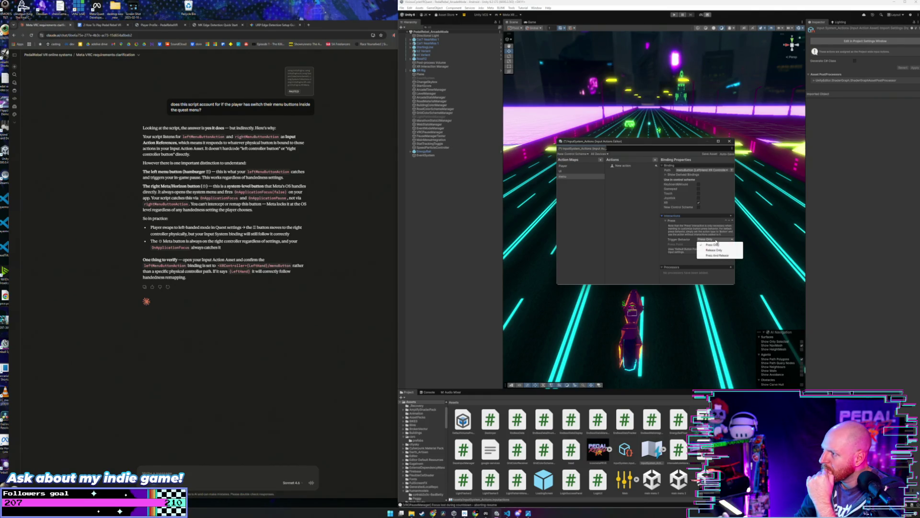
pyautogui.click(716, 244)
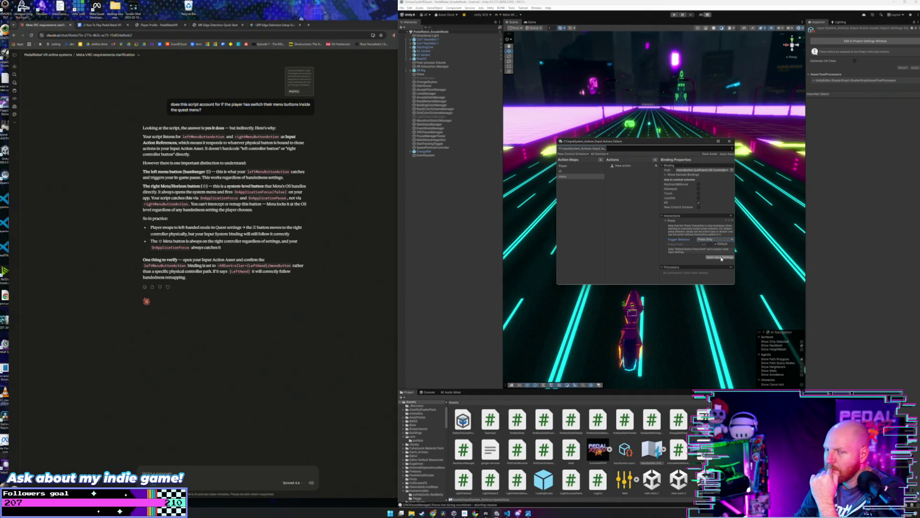
pyautogui.click(637, 166)
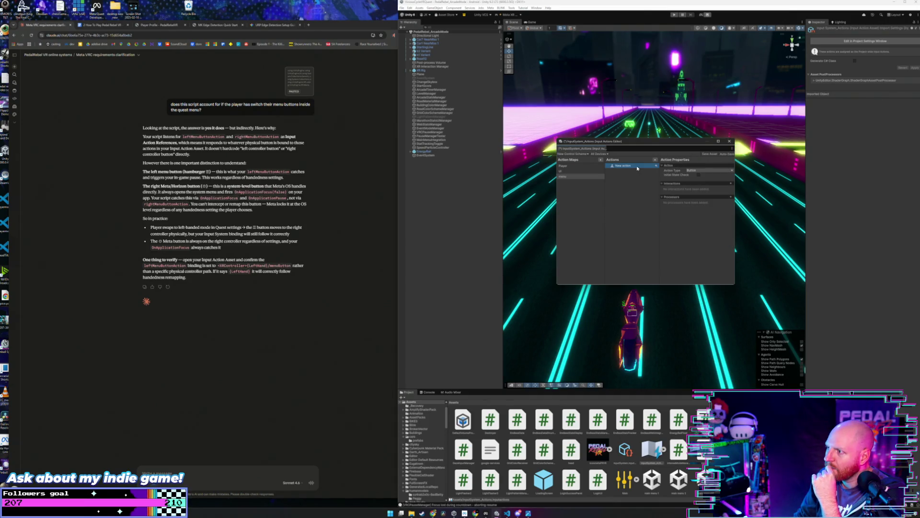
# Delete the New action and the menu action map.
pyautogui.rightClick(637, 167)
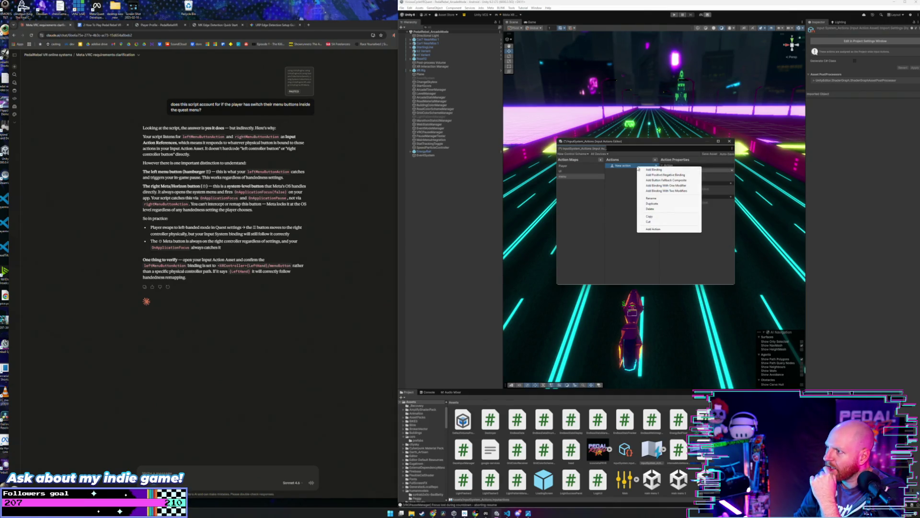
pyautogui.click(664, 209)
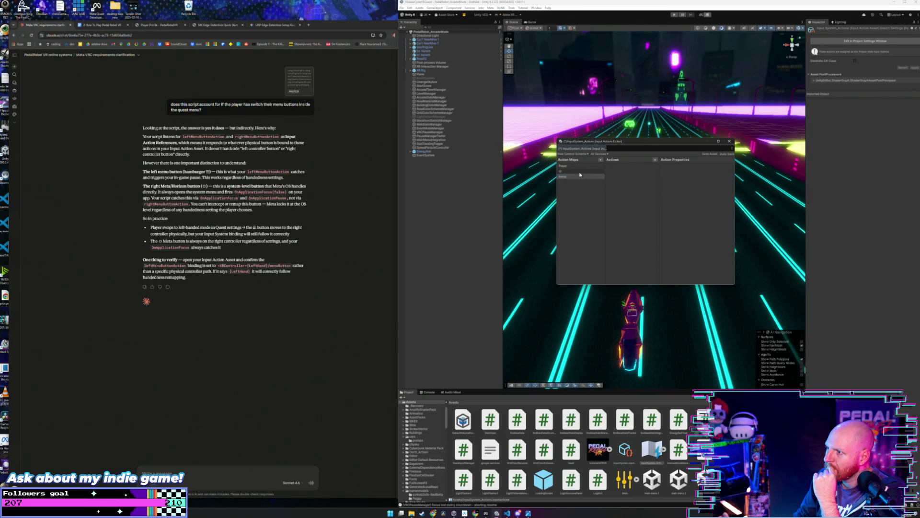
pyautogui.rightClick(583, 179)
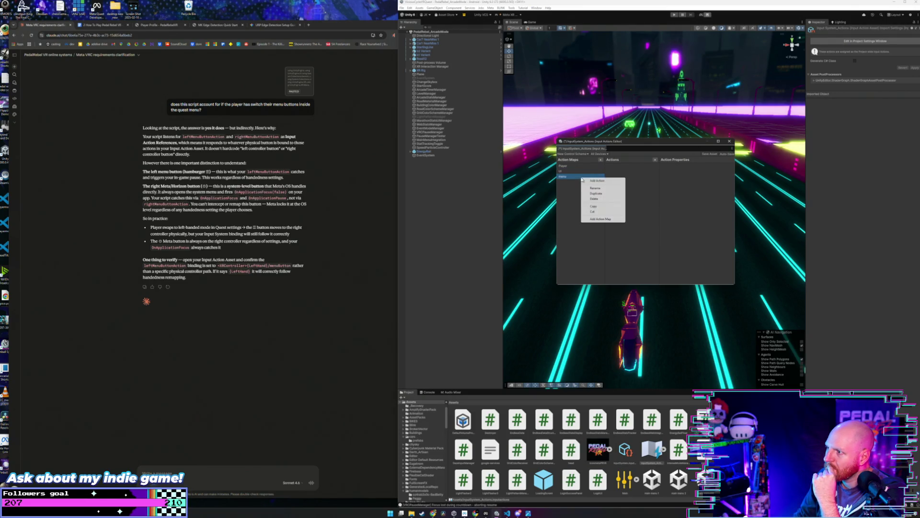
pyautogui.click(601, 200)
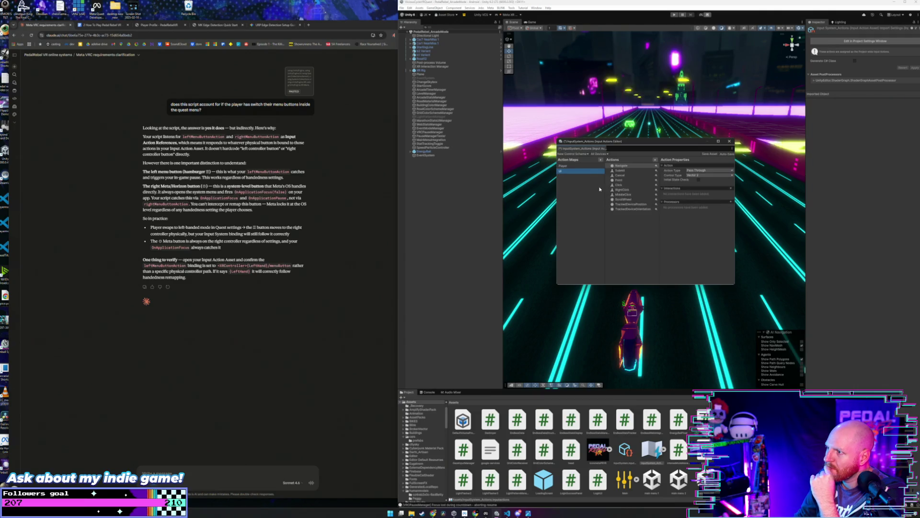
# Try the XRController device and XR scheme filters on the Player map, then close the editor.
pyautogui.click(583, 166)
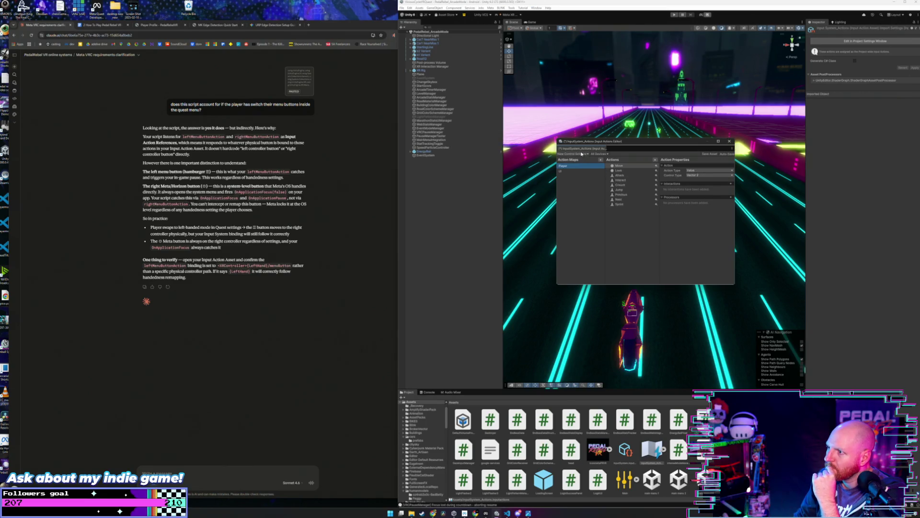
pyautogui.click(607, 154)
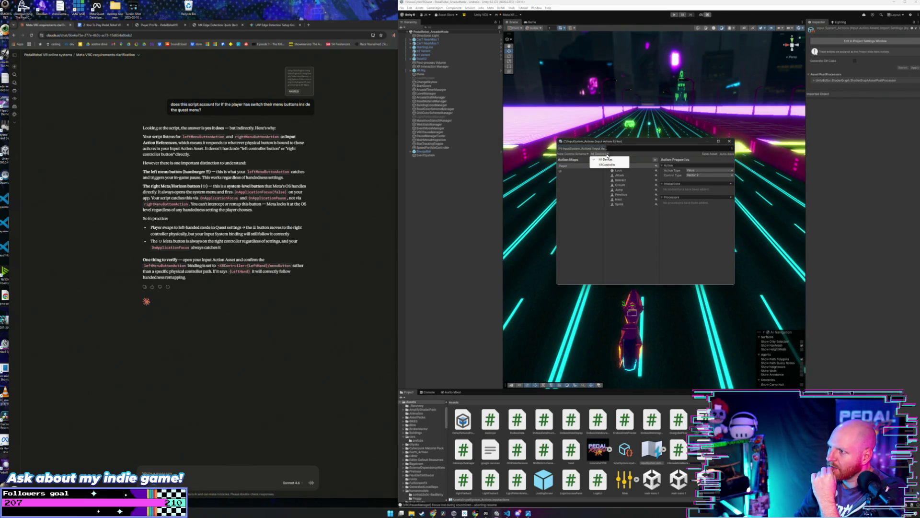
pyautogui.click(613, 165)
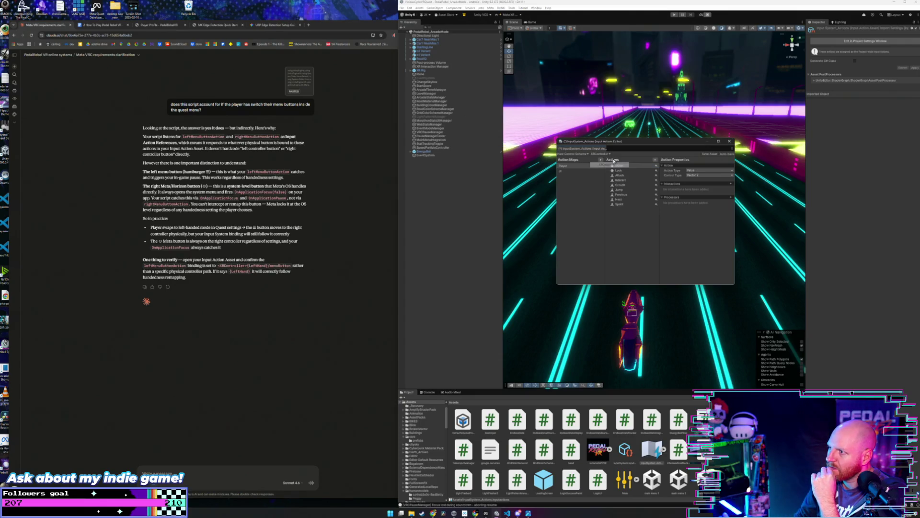
pyautogui.click(575, 154)
pyautogui.click(585, 186)
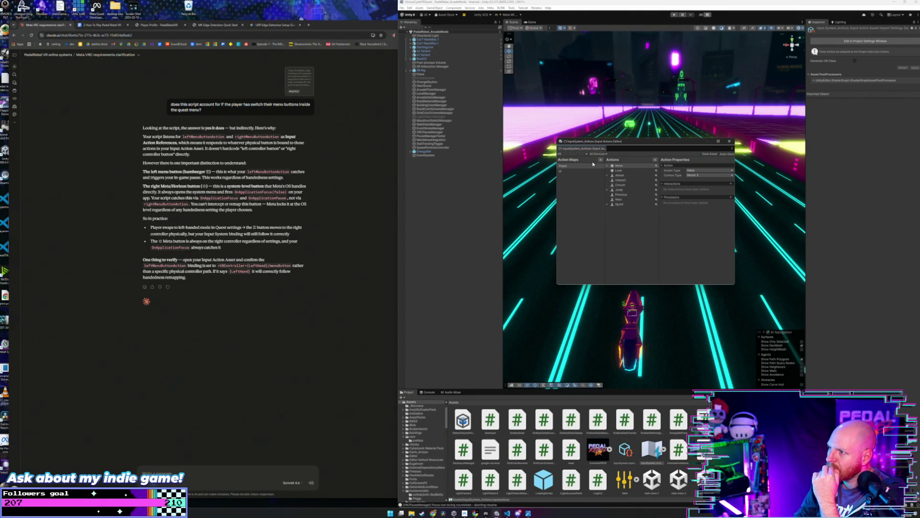
pyautogui.click(584, 155)
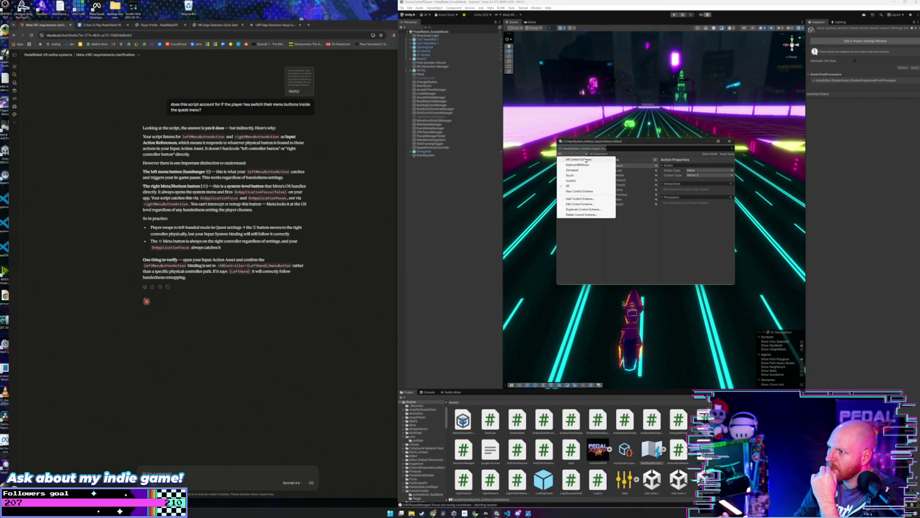
pyautogui.click(589, 160)
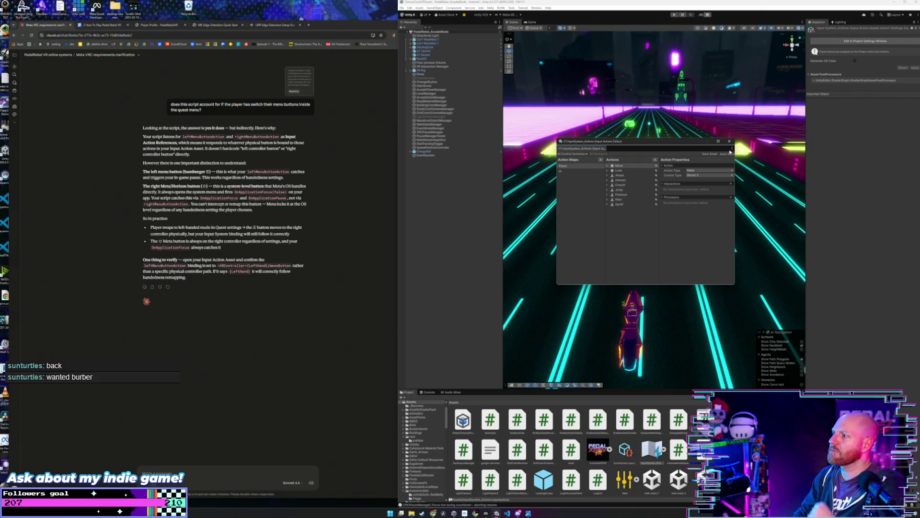
pyautogui.click(729, 141)
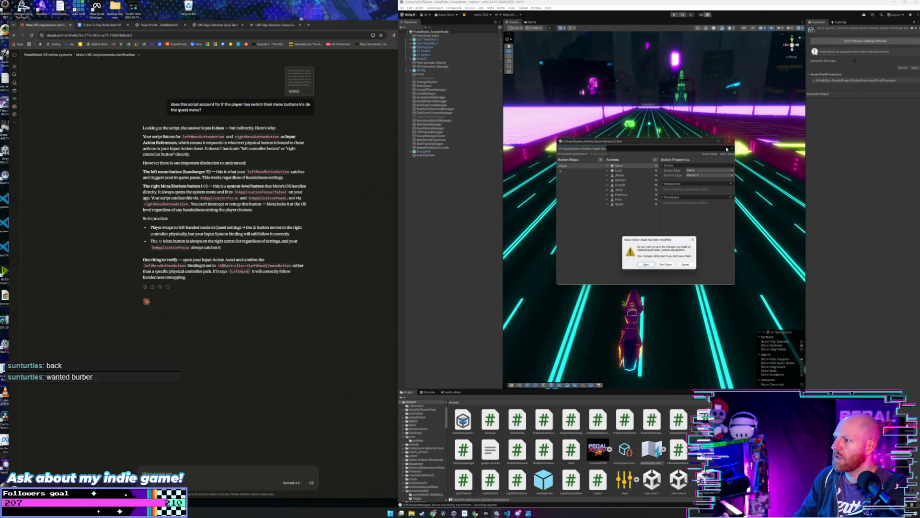
# Close the Input Actions editor without saving, then switch to Meta Quest Developer Hub.
pyautogui.click(666, 265)
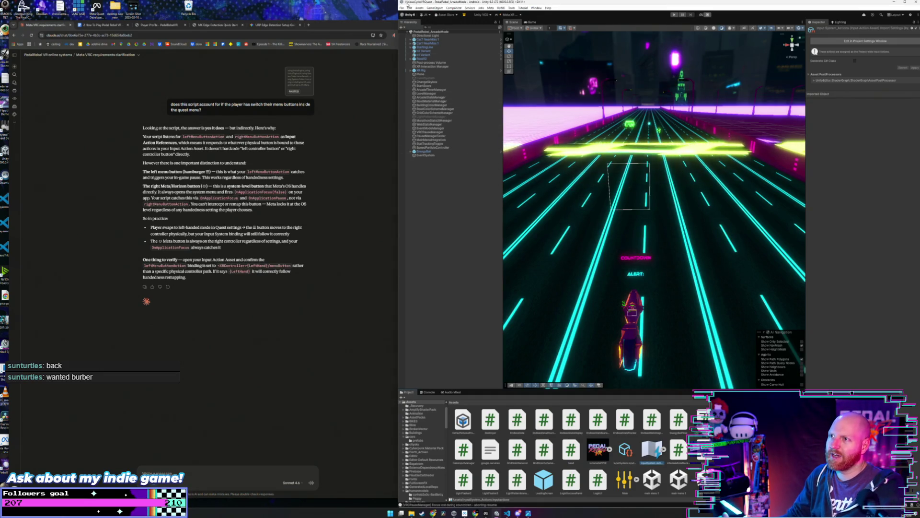
pyautogui.click(403, 8)
pyautogui.click(401, 10)
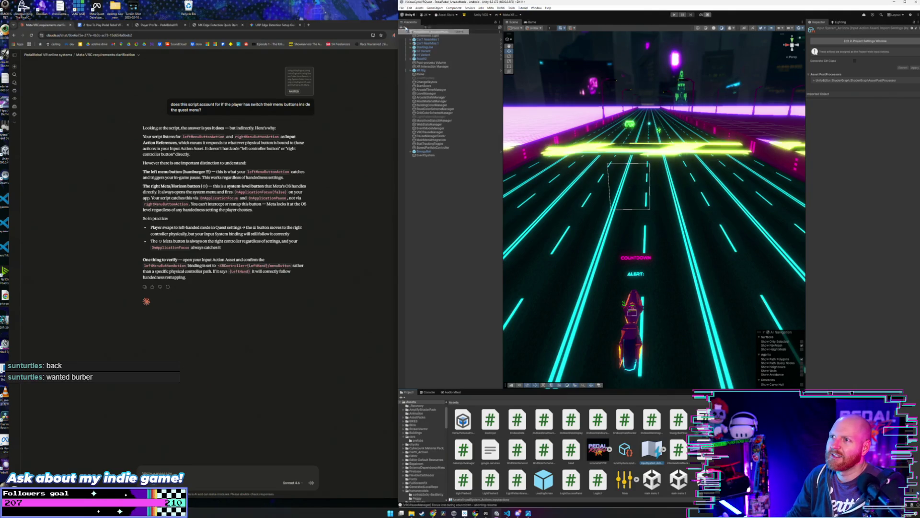
pyautogui.click(402, 9)
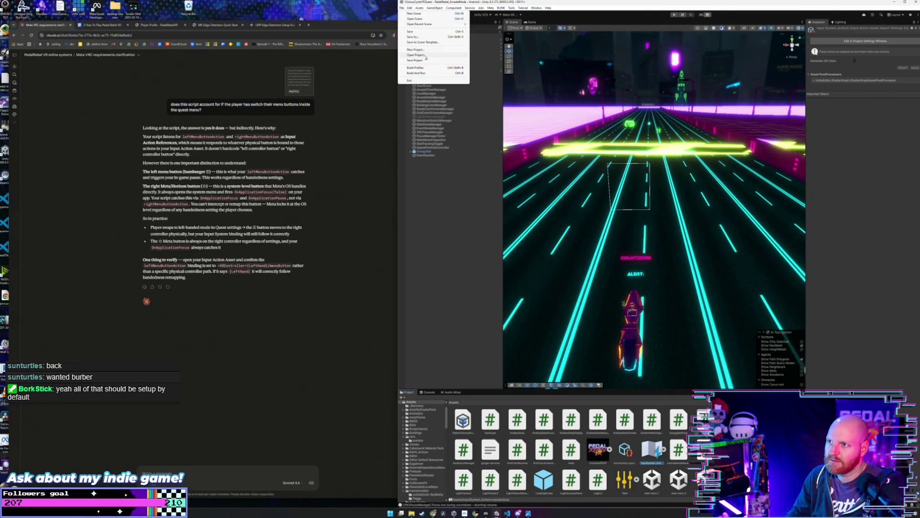
pyautogui.press('Escape')
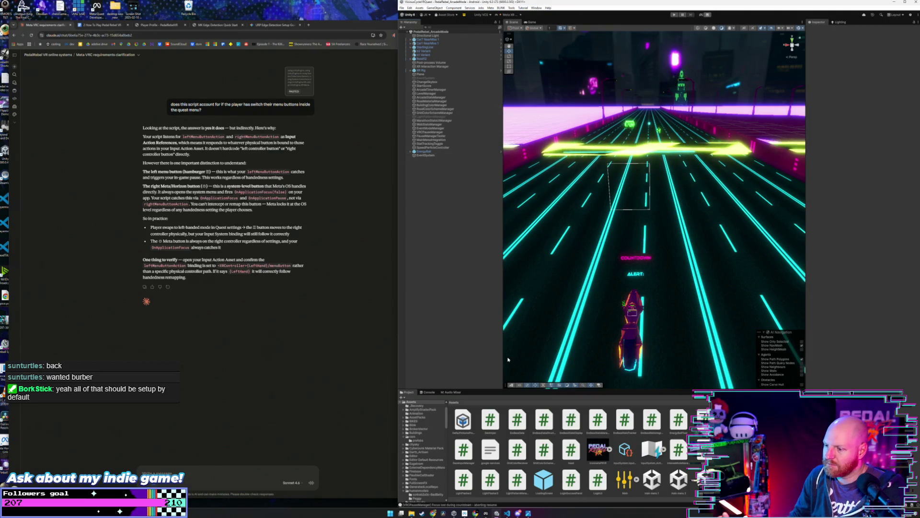
pyautogui.click(486, 513)
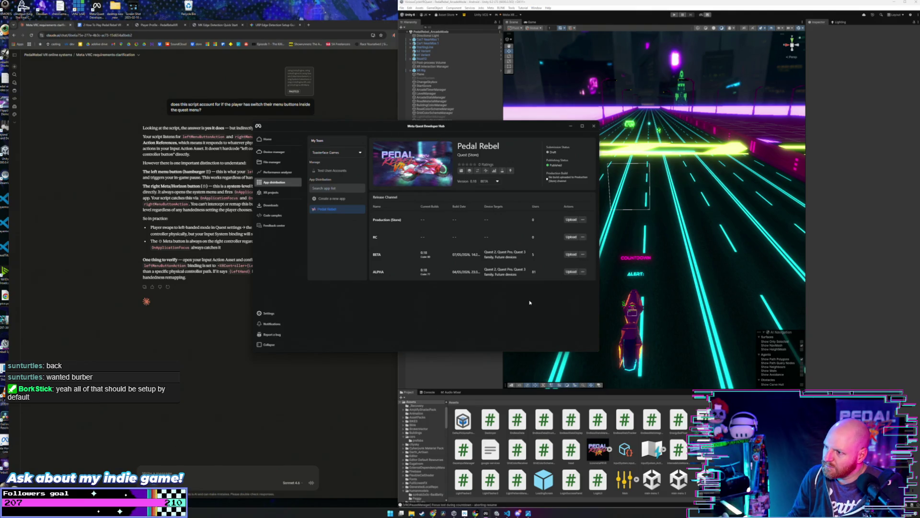
# Open Android Build Profiles, cancel the APK save prompt, and open Player settings instead.
pyautogui.click(503, 2)
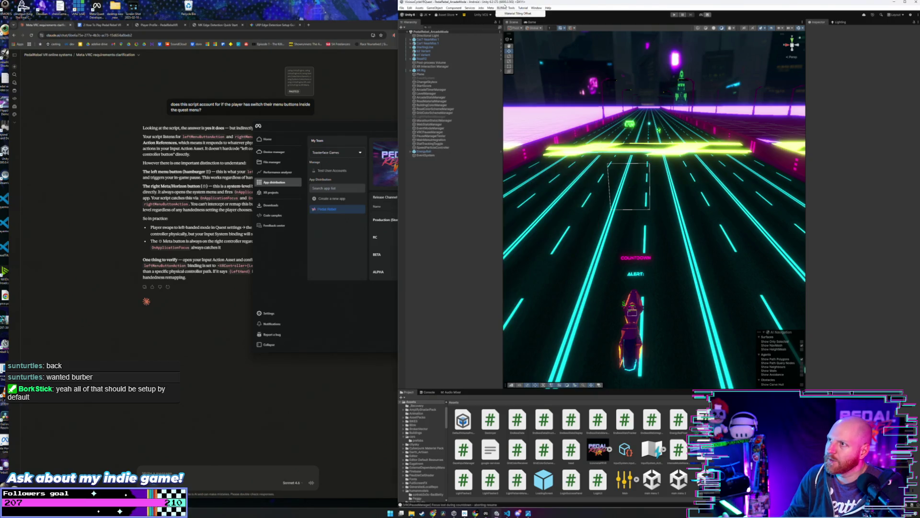
pyautogui.click(402, 7)
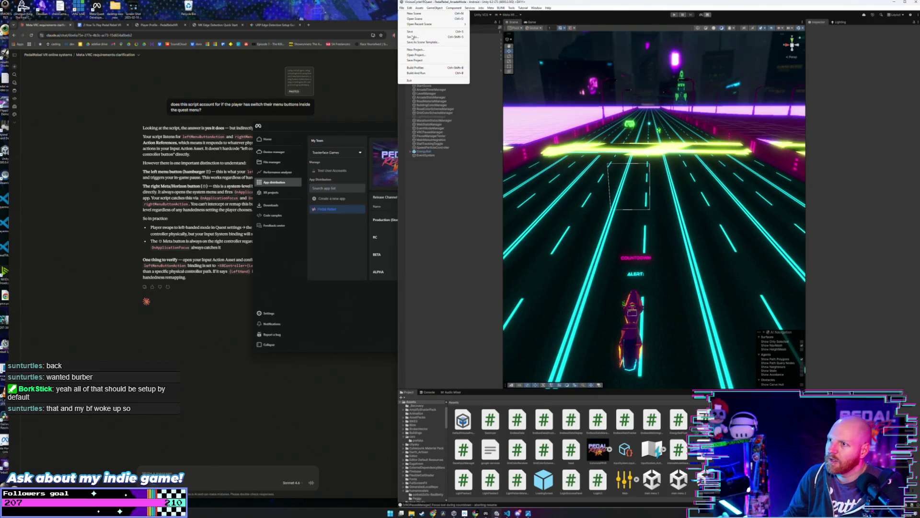
pyautogui.click(429, 69)
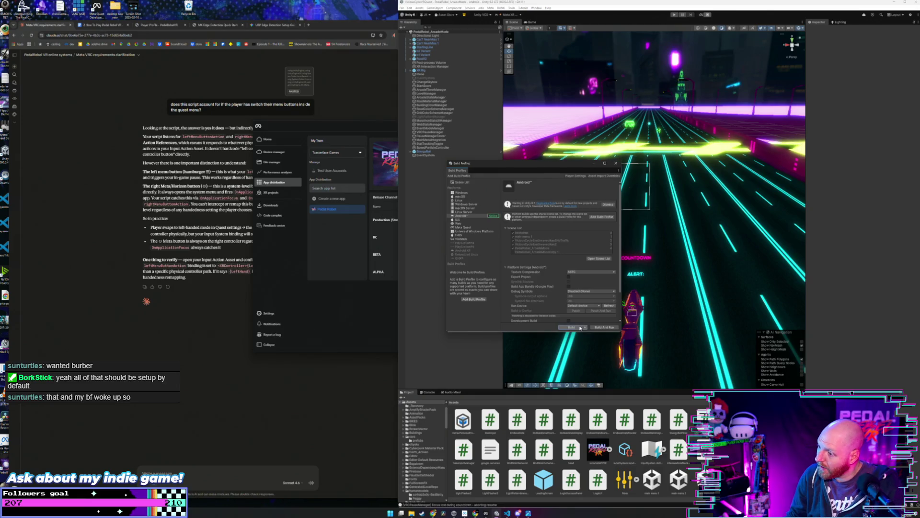
pyautogui.click(580, 328)
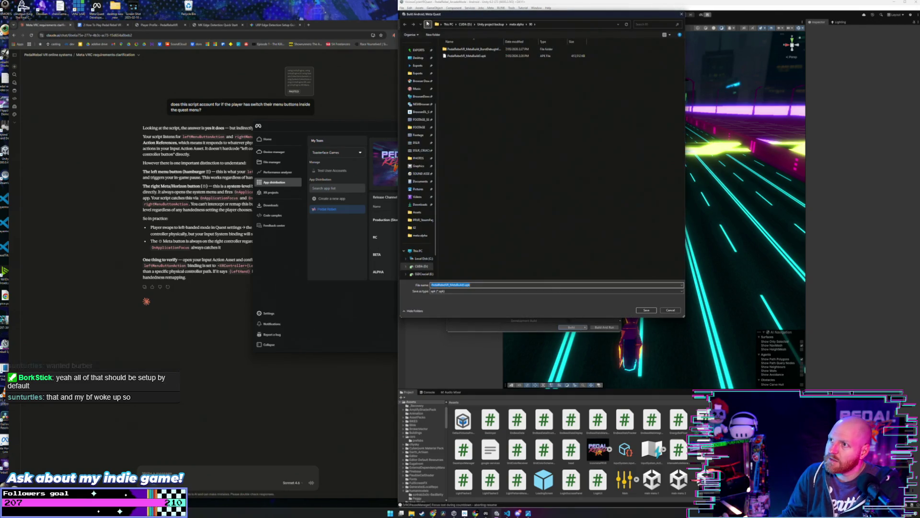
pyautogui.click(682, 14)
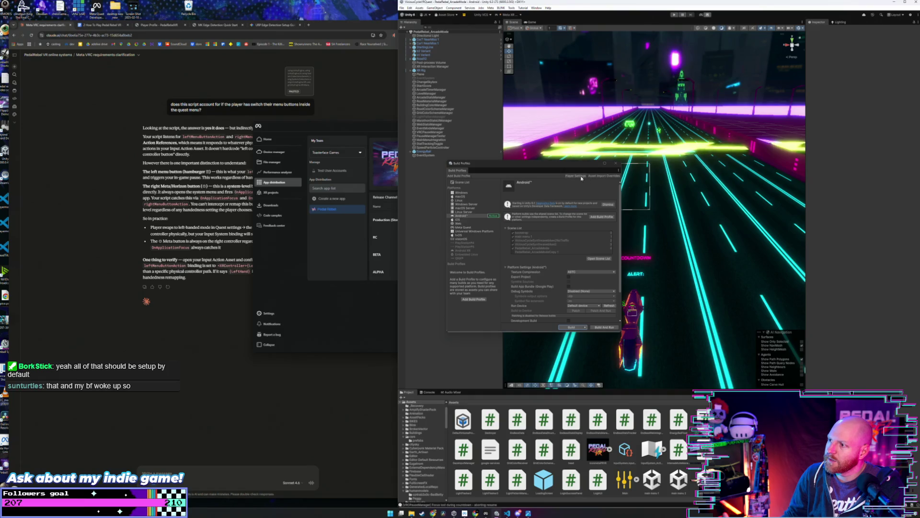
pyautogui.click(602, 147)
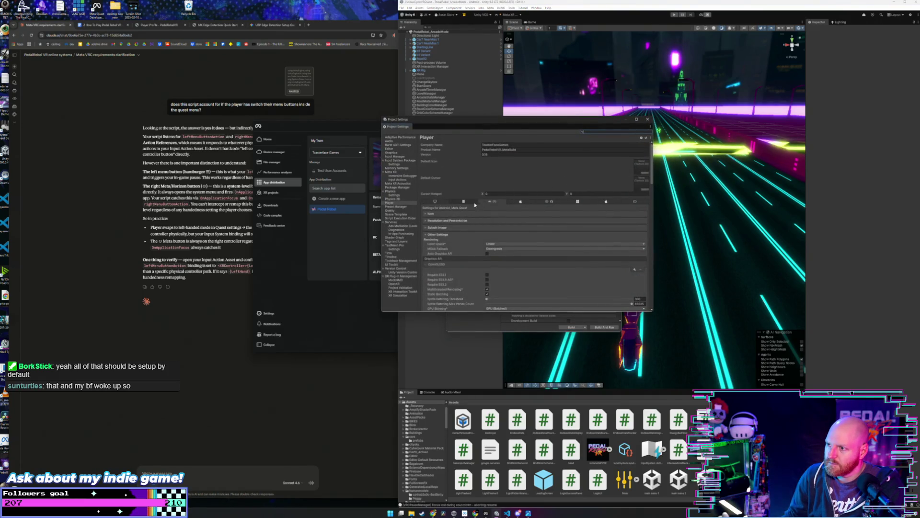
# Change the Android Bundle Version Code to 61 and close Project Settings.
pyautogui.scroll(-10, 463, 239)
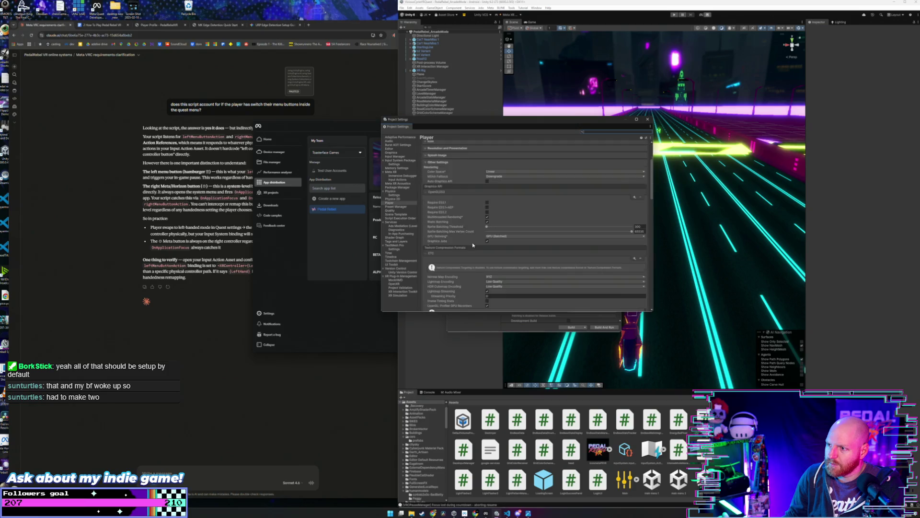
pyautogui.click(461, 266)
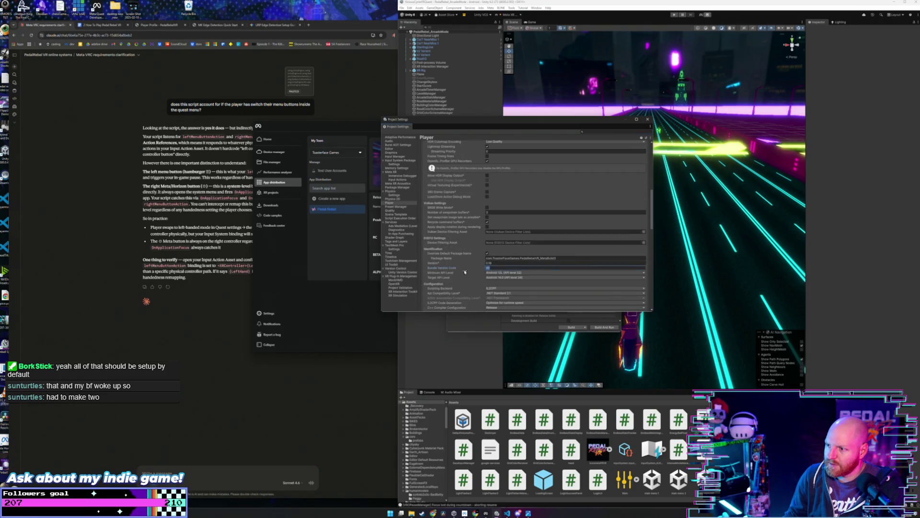
pyautogui.write('61')
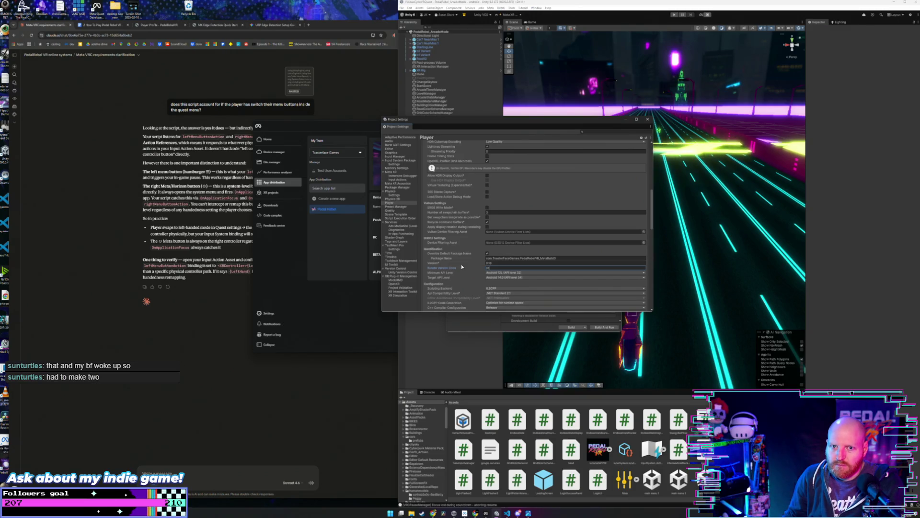
pyautogui.click(494, 263)
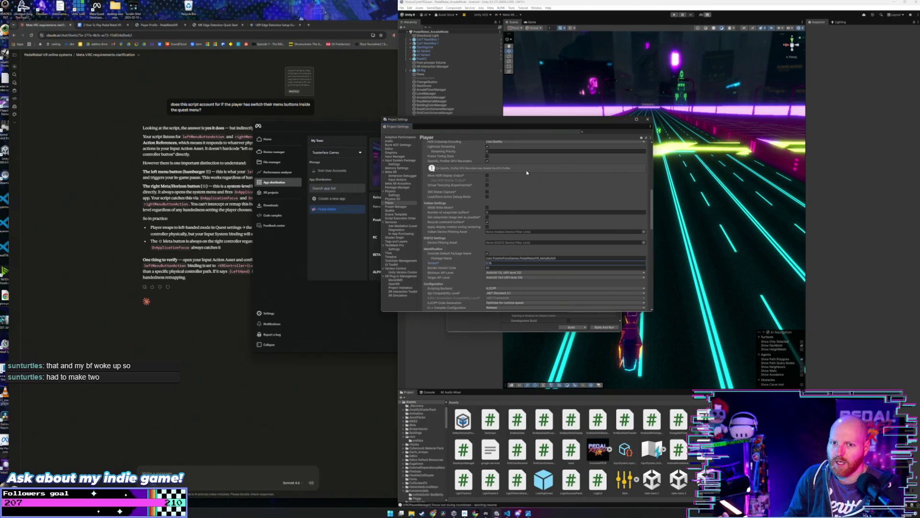
pyautogui.click(648, 120)
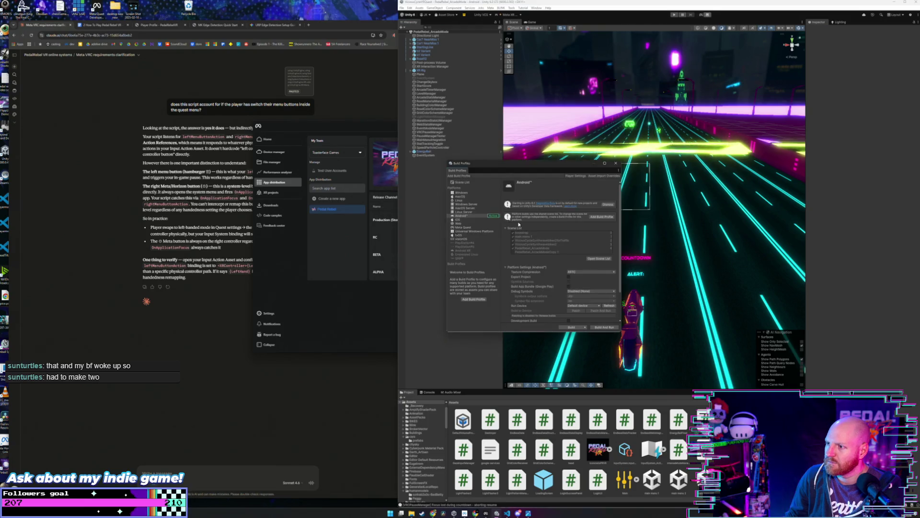
# Build the Android APK into a new folder named '91' inside meta alpha.
pyautogui.click(574, 329)
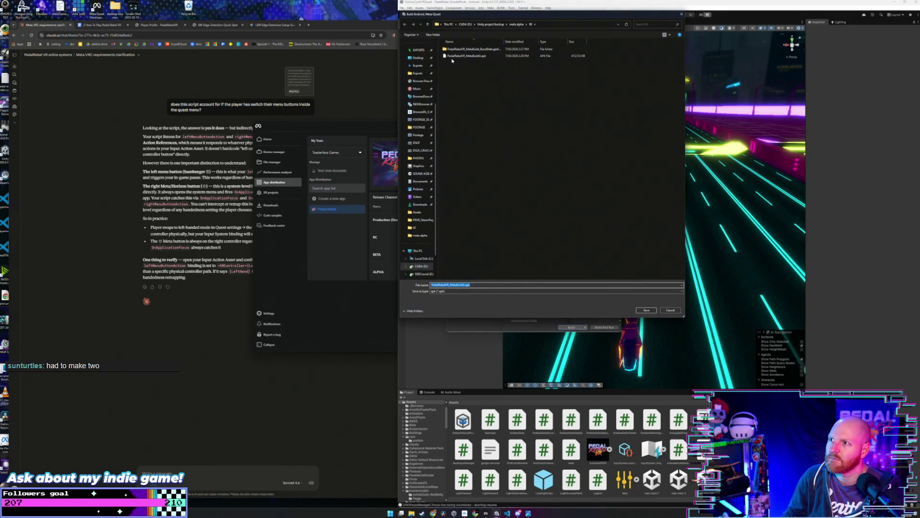
pyautogui.click(428, 24)
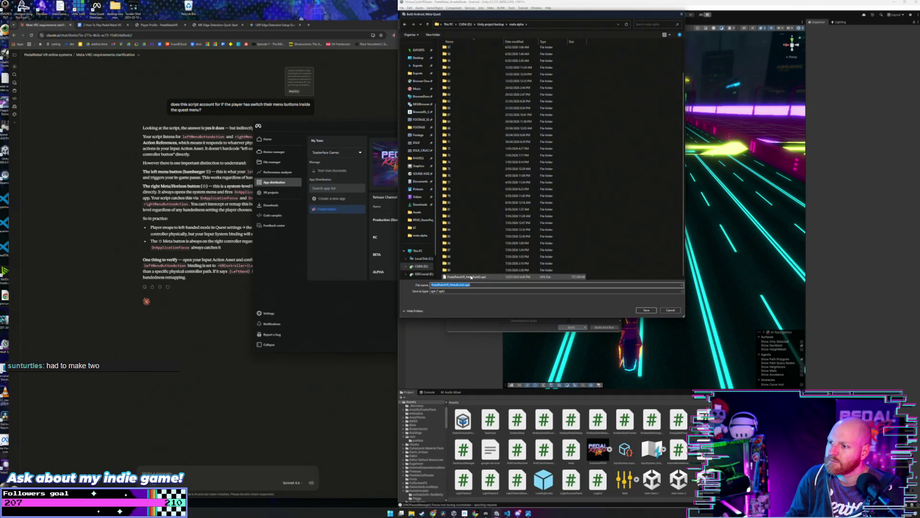
pyautogui.click(435, 34)
pyautogui.write('91')
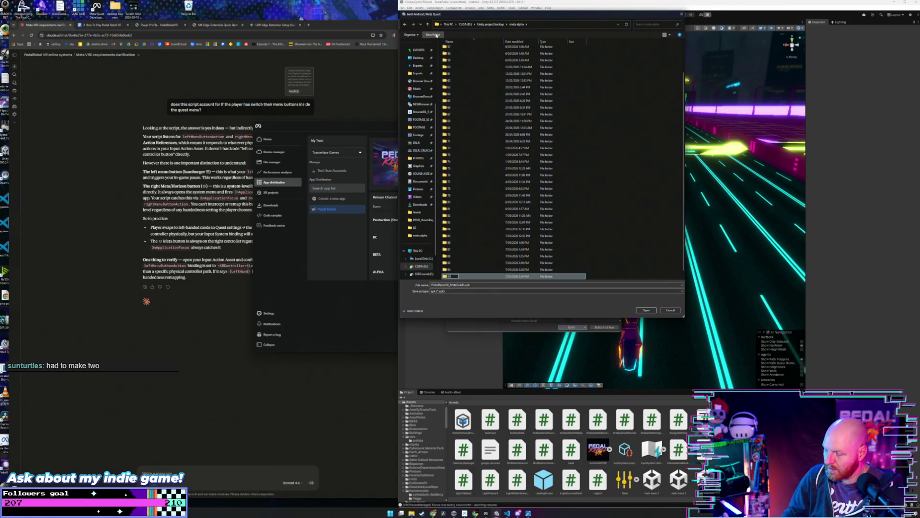
pyautogui.press('Return')
pyautogui.press('Return')
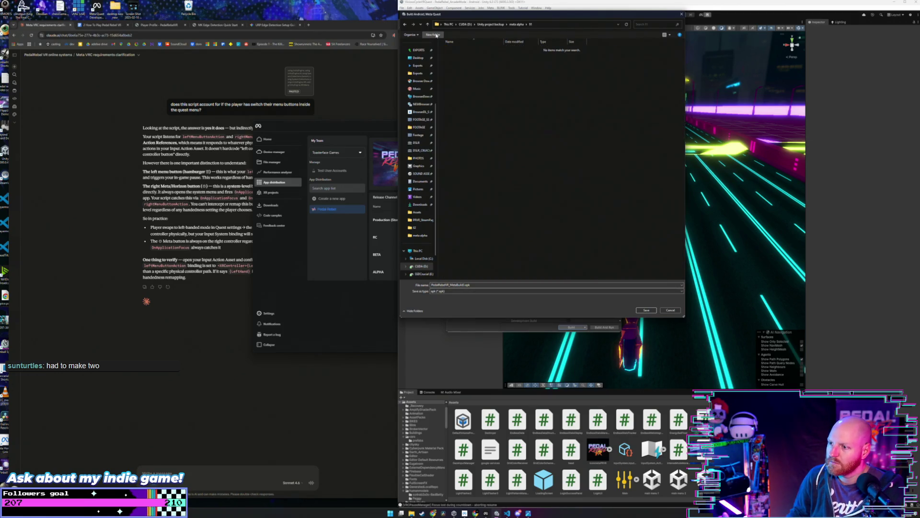
pyautogui.click(646, 311)
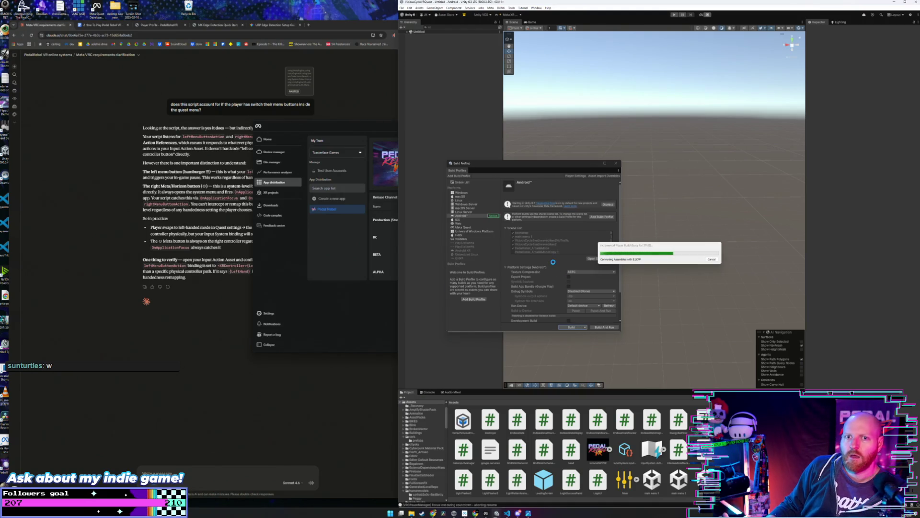
# After the APK build completes, switch to Meta Quest Developer Hub.
pyautogui.click(332, 308)
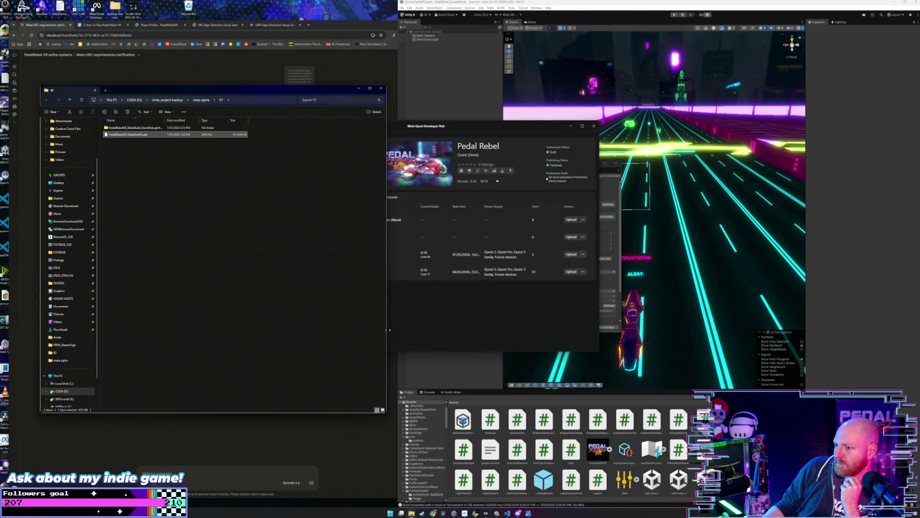
# Upload PedalRebelVR_MetaBuild1.apk from meta alpha > 91 to Pedal Rebel's BETA channel.
pyautogui.click(401, 318)
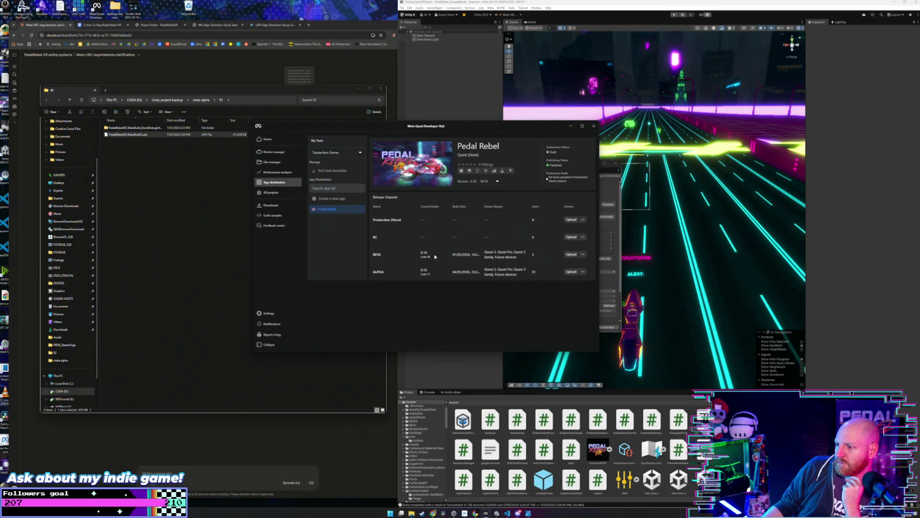
pyautogui.click(571, 254)
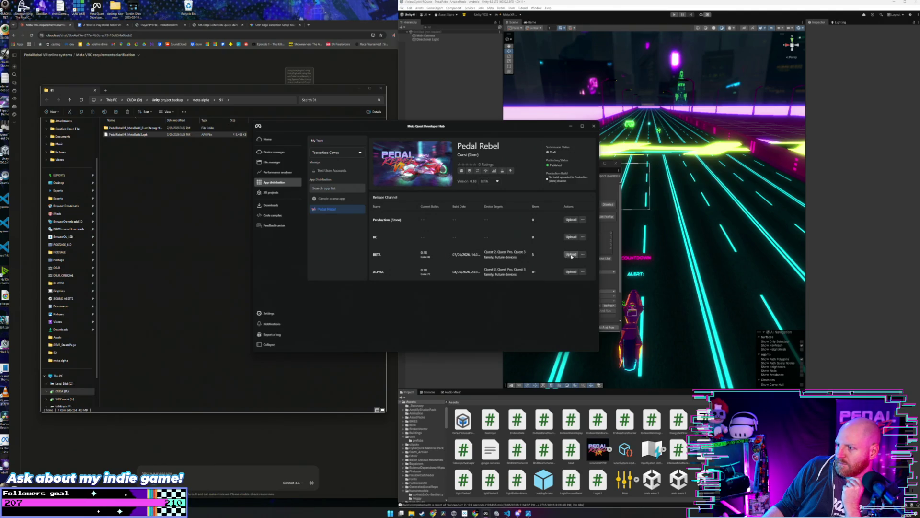
pyautogui.click(442, 277)
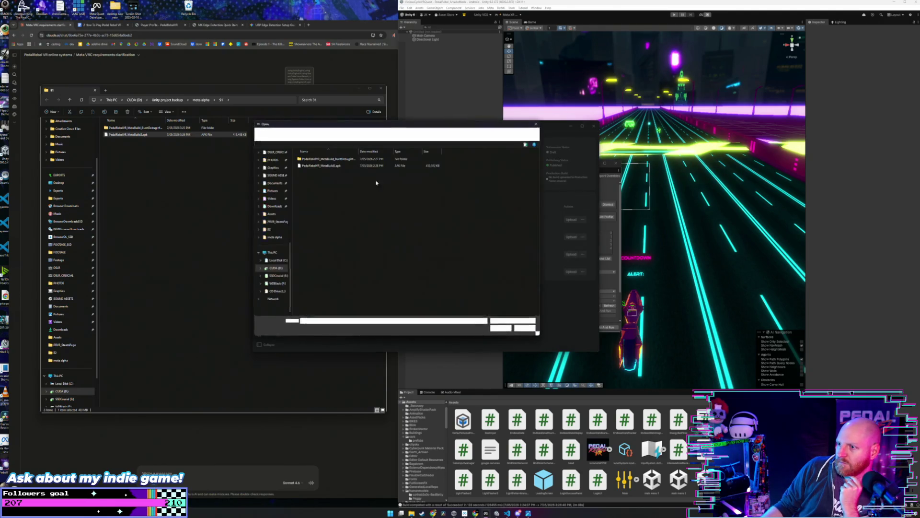
pyautogui.click(282, 134)
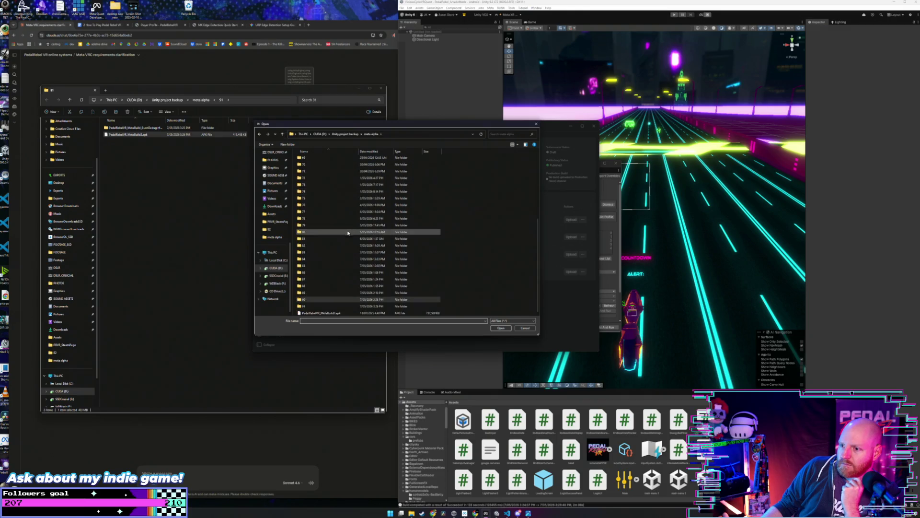
pyautogui.doubleClick(335, 307)
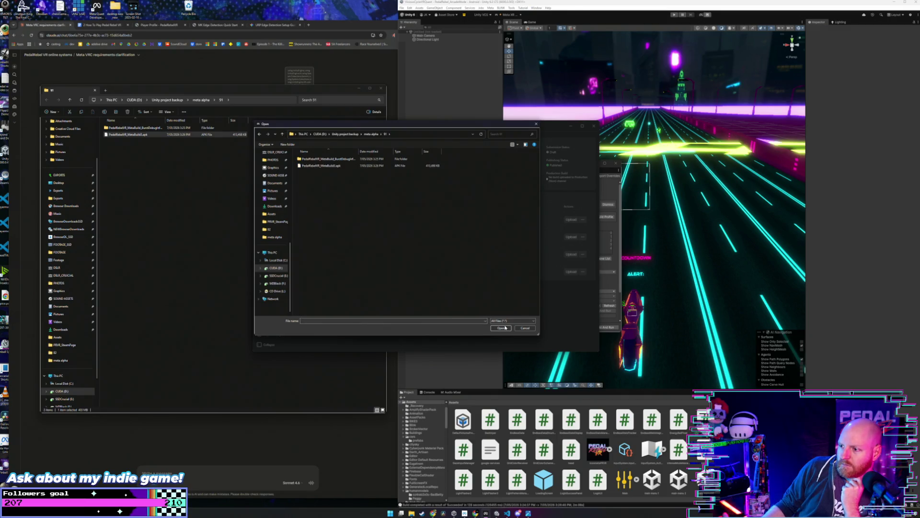
pyautogui.click(369, 165)
pyautogui.click(500, 328)
pyautogui.click(469, 314)
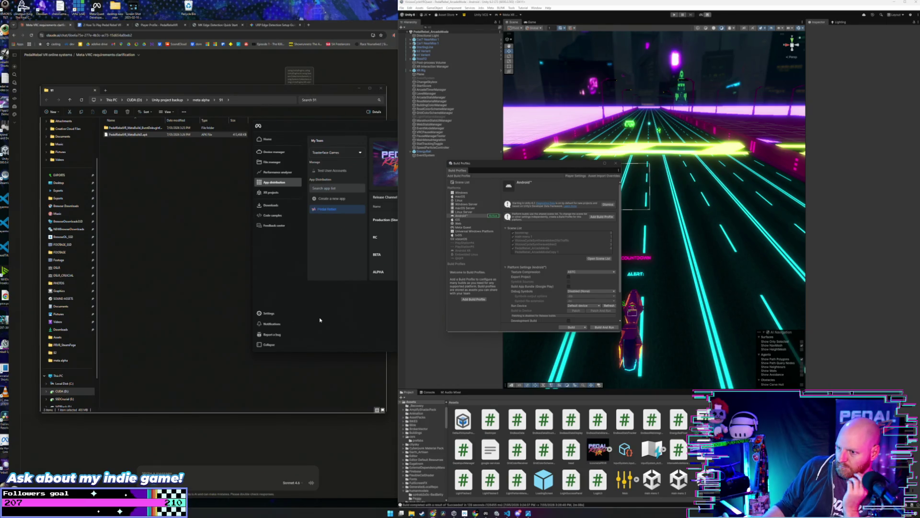
# Once the upload finishes, bring the release channels into view showing BETA build 0.18.
pyautogui.click(305, 328)
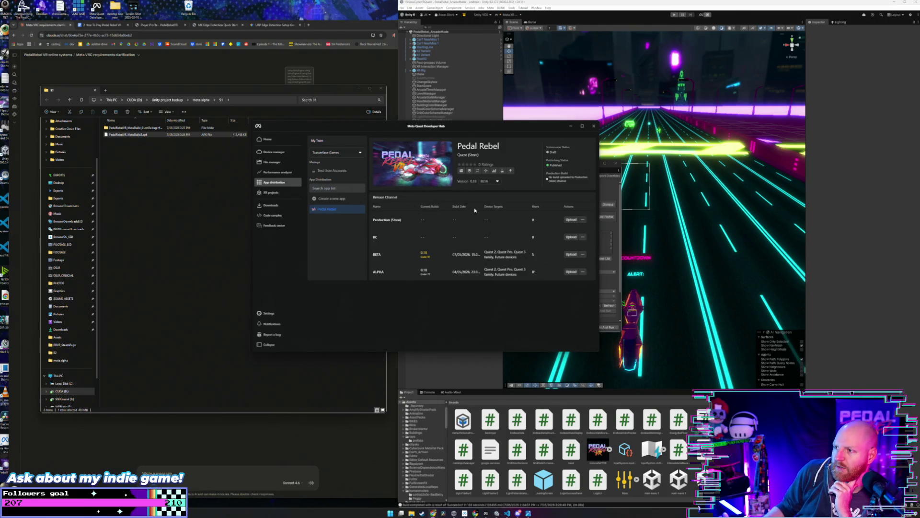
# Check the BETA and ALPHA versions in the Version dropdown, then bring Unity forward.
pyautogui.click(498, 181)
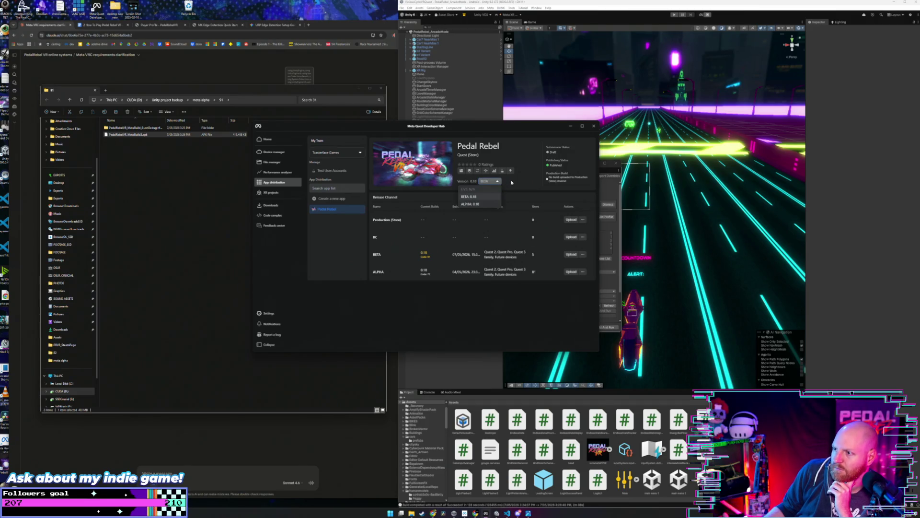
pyautogui.click(512, 182)
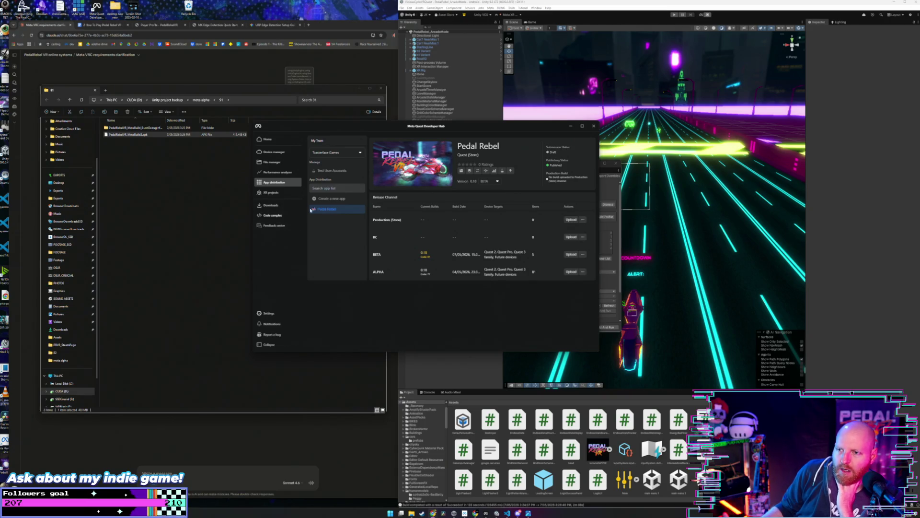
pyautogui.click(611, 233)
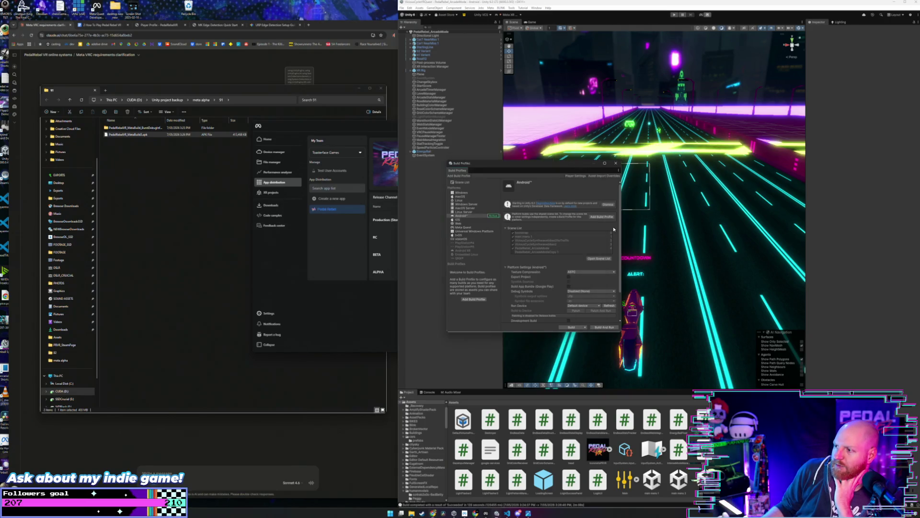
# Close Unity's Build Profiles and move the Developer Hub window left and down.
pyautogui.click(602, 164)
pyautogui.hotkey('alt', 'Tab')
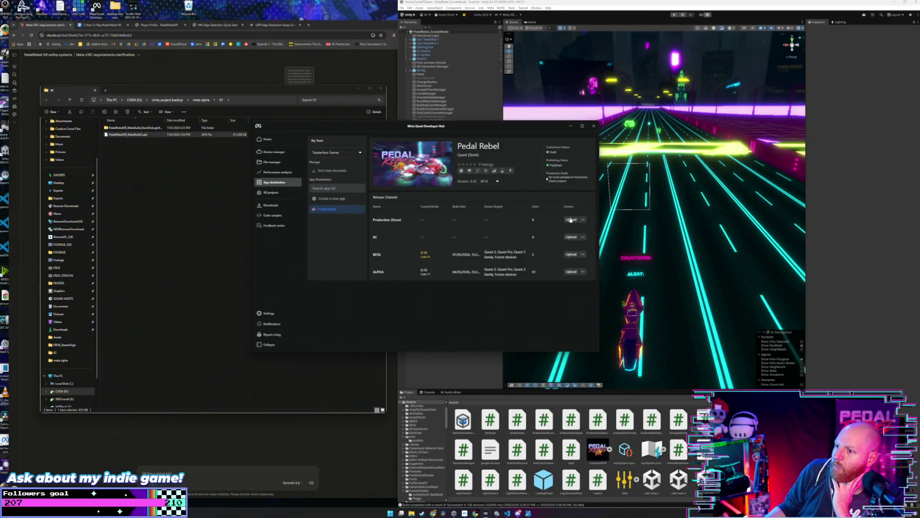
pyautogui.moveTo(586, 128)
pyautogui.mouseDown()
pyautogui.moveTo(499, 132)
pyautogui.moveTo(458, 167)
pyautogui.moveTo(422, 165)
pyautogui.moveTo(491, 167)
pyautogui.moveTo(460, 169)
pyautogui.mouseUp()
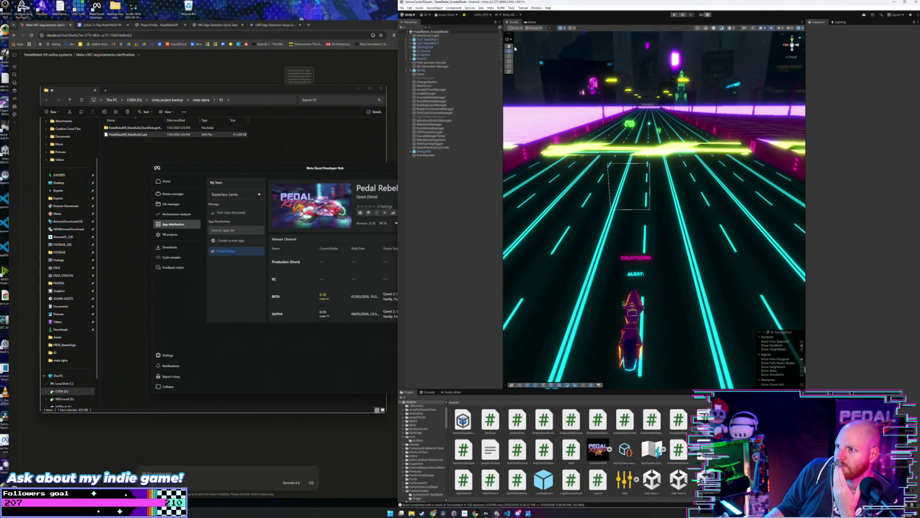
# Send Claude a follow-up question asking what to look for.
pyautogui.click(223, 67)
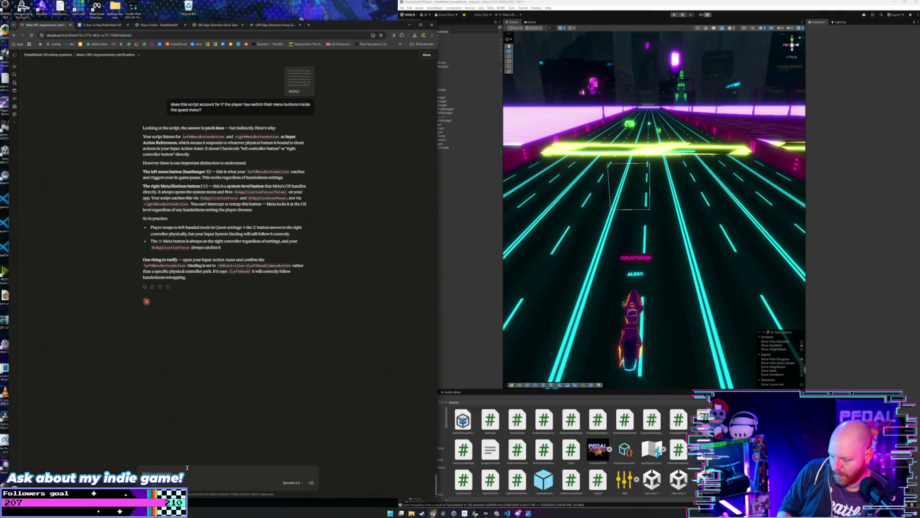
pyautogui.write('I')
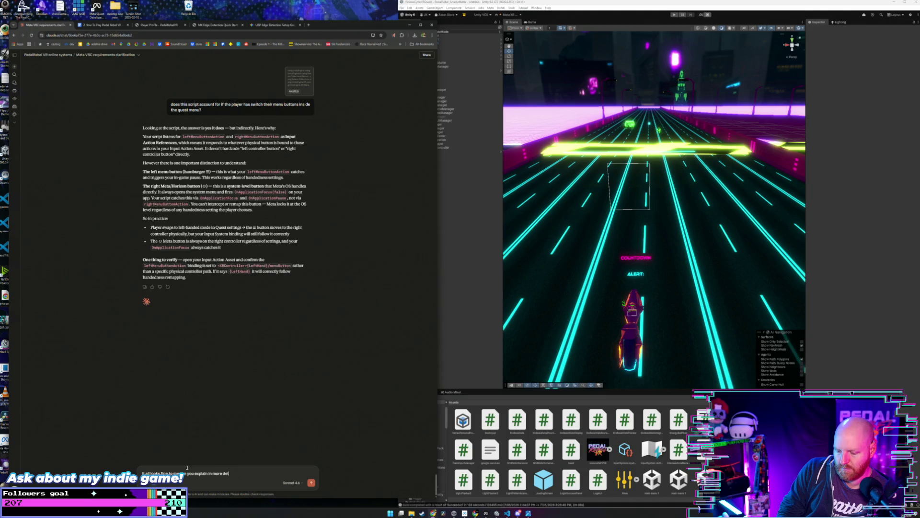
pyautogui.write('hat to look for?')
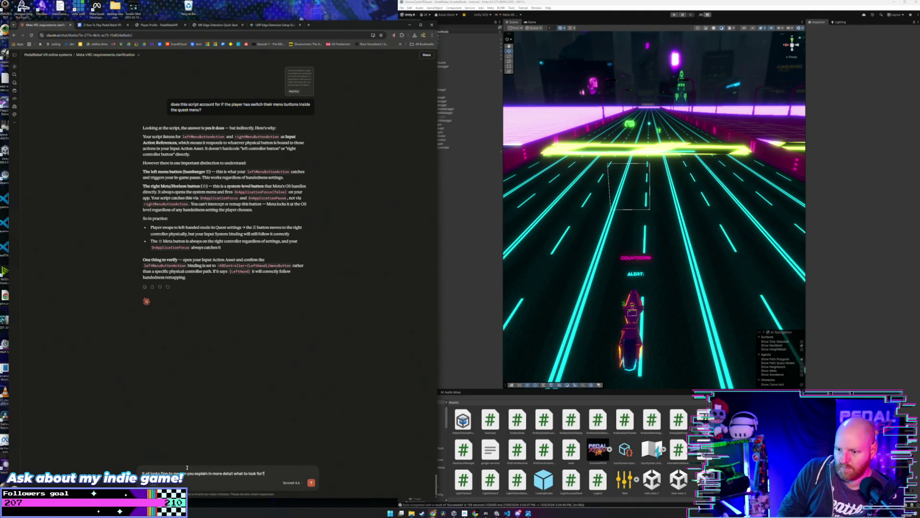
pyautogui.press('Return')
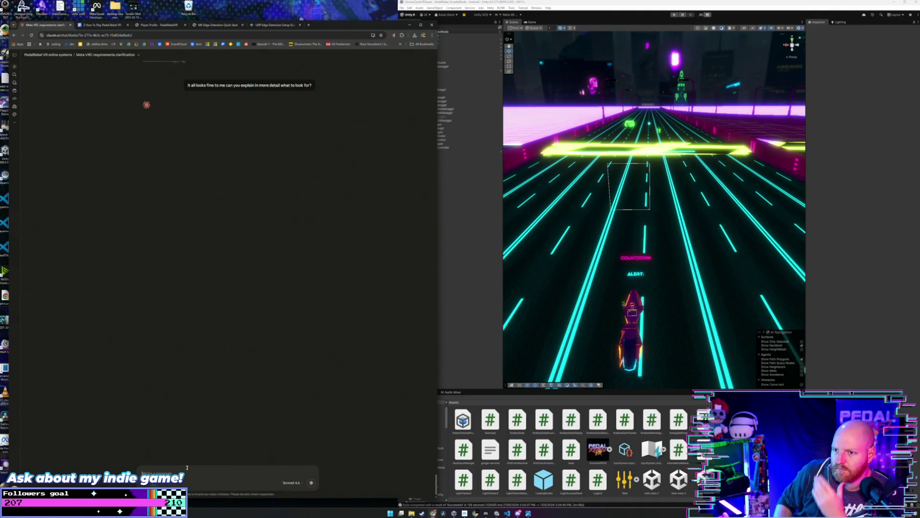
pyautogui.scroll(3, 162, 298)
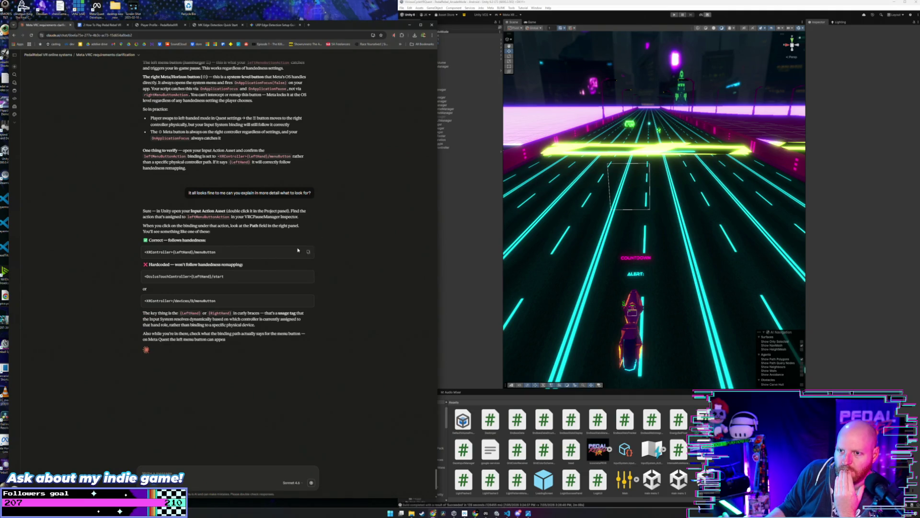
# Select and open the InputSystem_Actions asset from Unity's Project window.
pyautogui.click(469, 210)
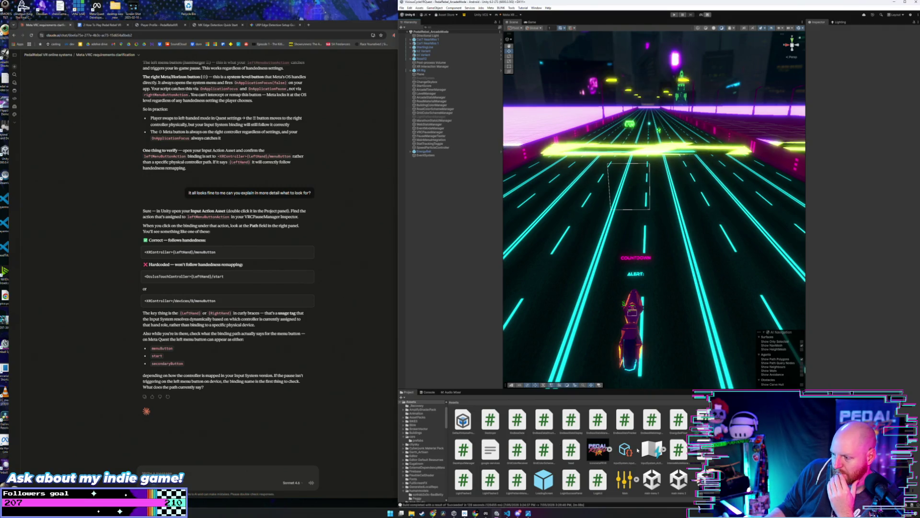
pyautogui.click(651, 450)
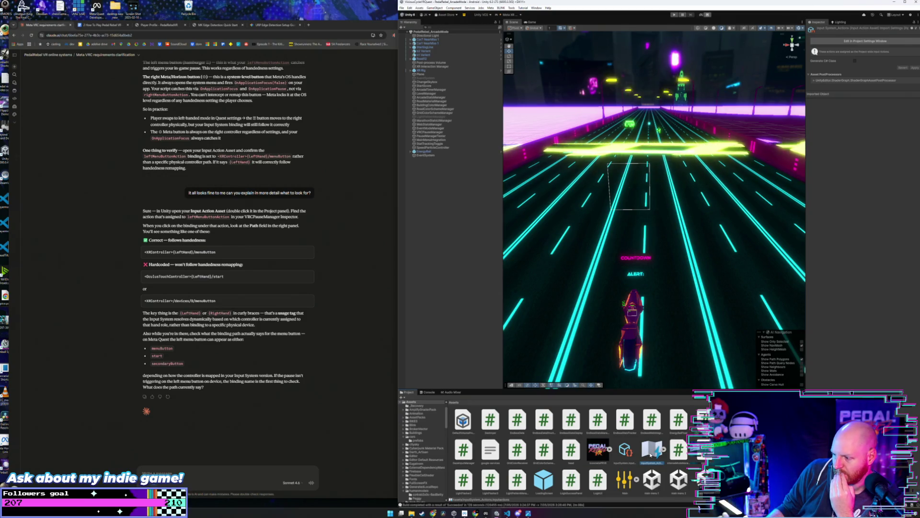
pyautogui.scroll(-1, 651, 454)
pyautogui.doubleClick(651, 422)
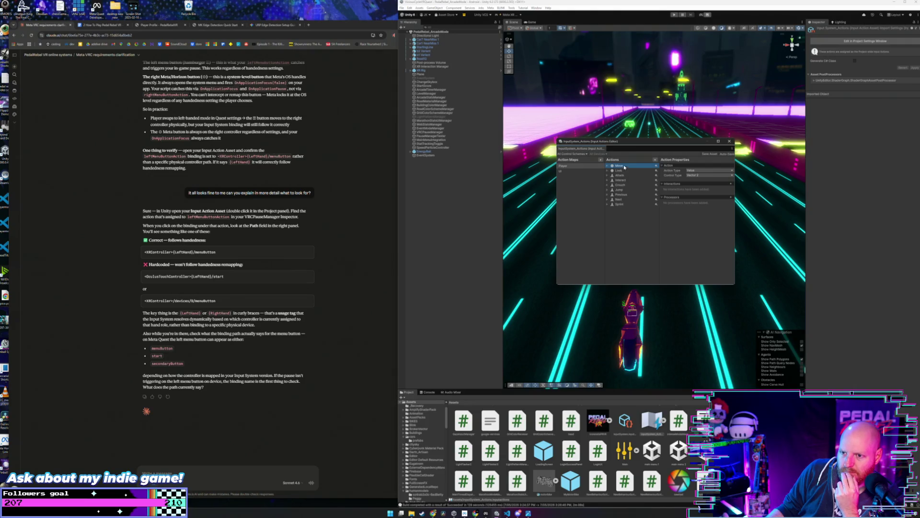
# Move the Input Actions editor aside and inspect the Sprint action's XR trigger binding.
pyautogui.moveTo(644, 143); pyautogui.dragTo(567, 175)
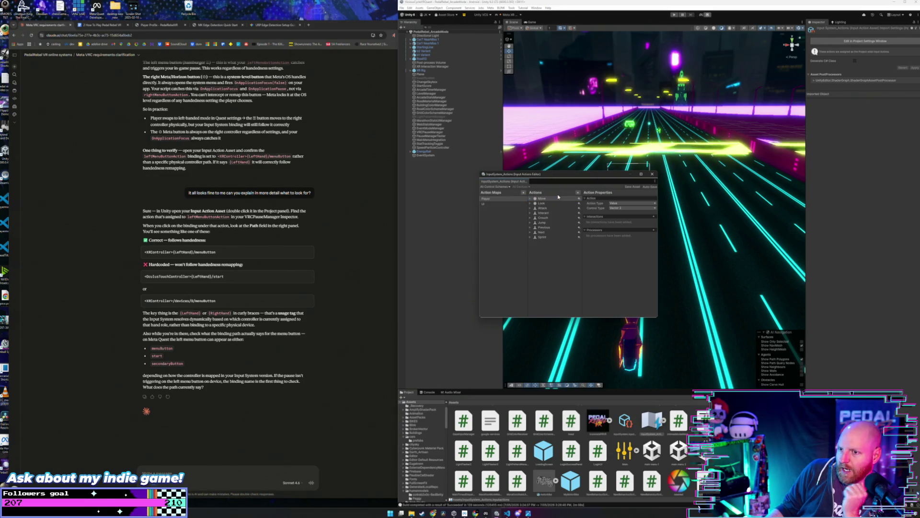
pyautogui.moveTo(571, 176); pyautogui.dragTo(560, 200)
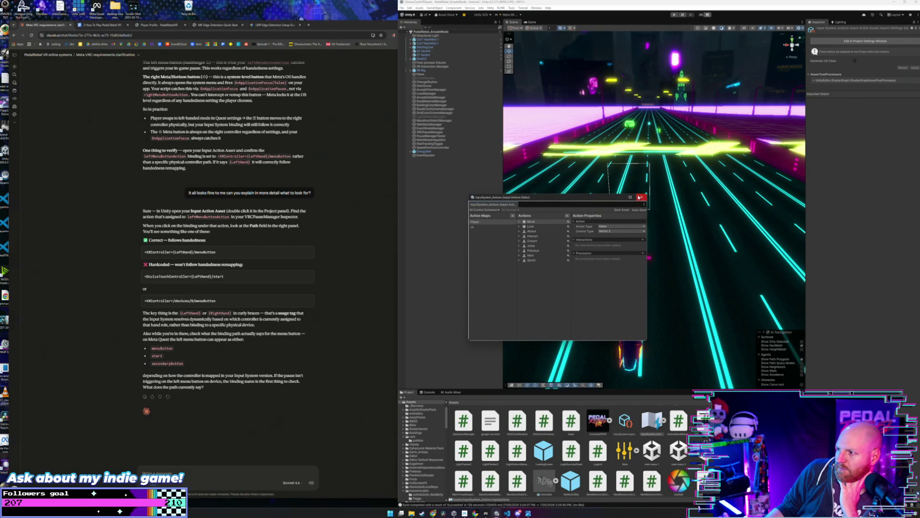
pyautogui.click(528, 260)
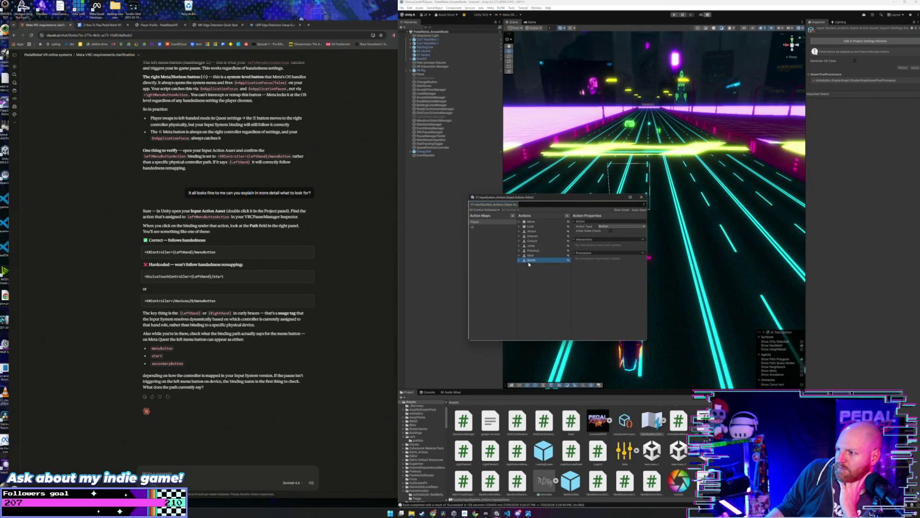
pyautogui.click(519, 260)
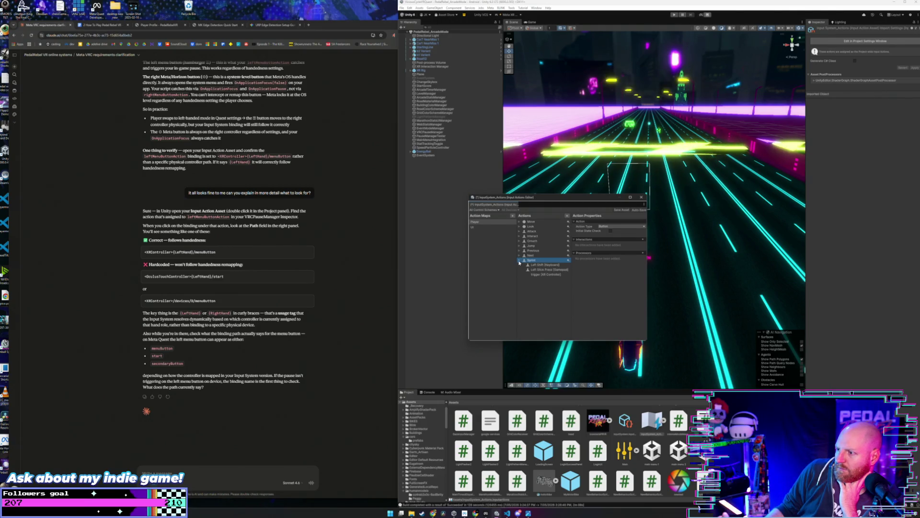
pyautogui.click(541, 274)
pyautogui.click(520, 261)
# Review the Next, Previous, Jump, Crouch, Interact, Attack, Look and Move bindings, then view the UI map.
pyautogui.click(519, 256)
pyautogui.click(519, 255)
pyautogui.click(519, 251)
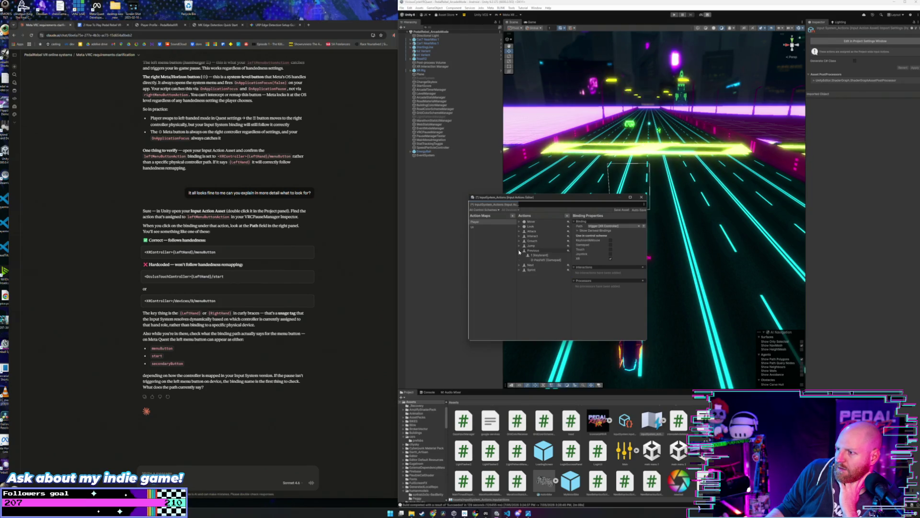
pyautogui.click(519, 251)
pyautogui.click(519, 246)
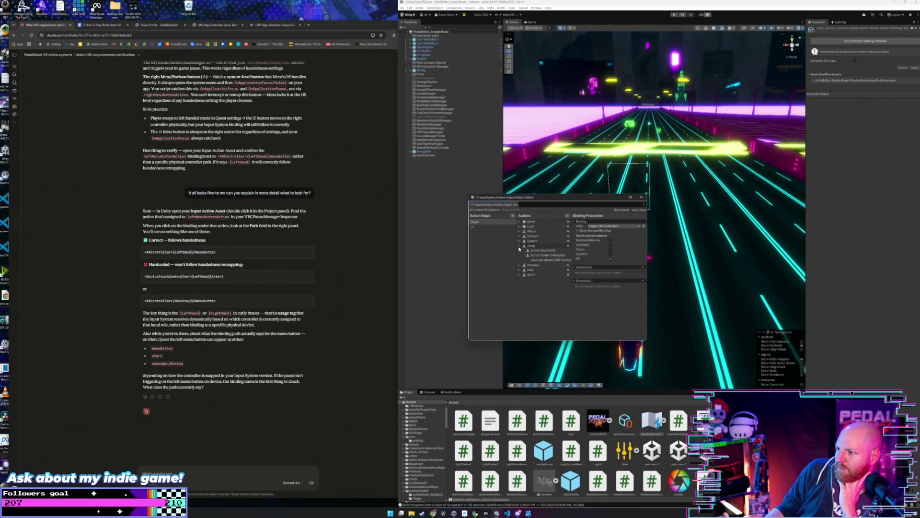
pyautogui.click(520, 246)
pyautogui.click(519, 242)
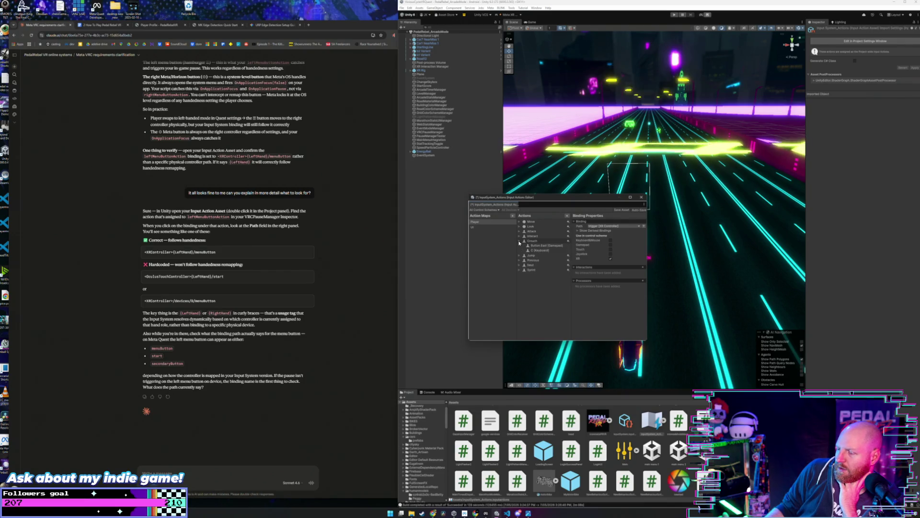
pyautogui.click(519, 242)
pyautogui.click(519, 236)
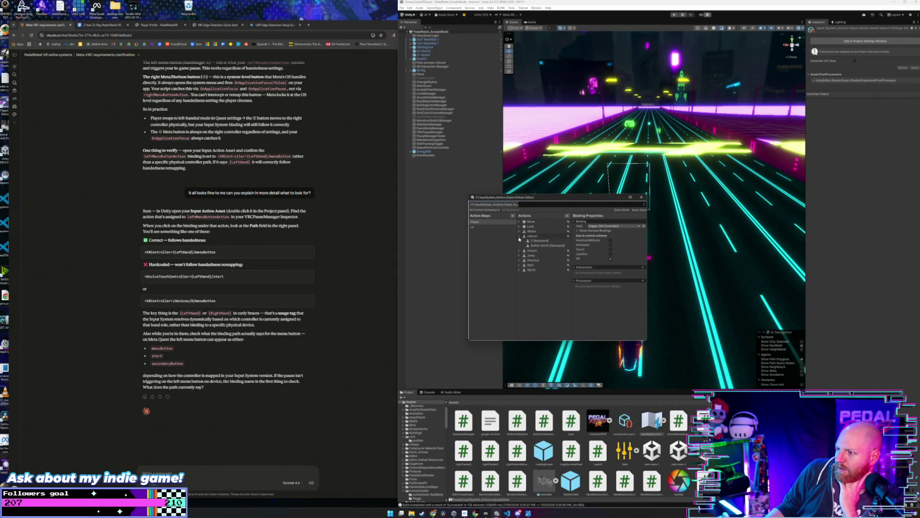
pyautogui.click(519, 237)
pyautogui.click(519, 232)
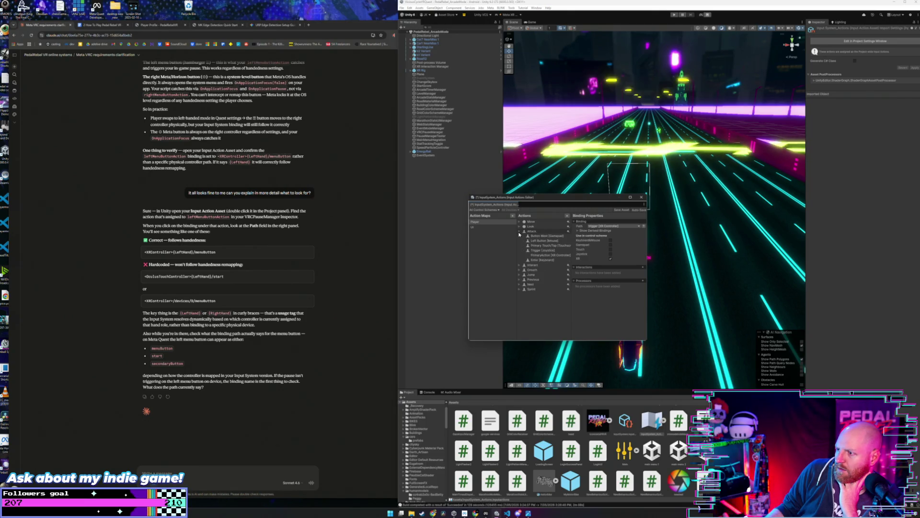
pyautogui.click(519, 231)
pyautogui.click(520, 227)
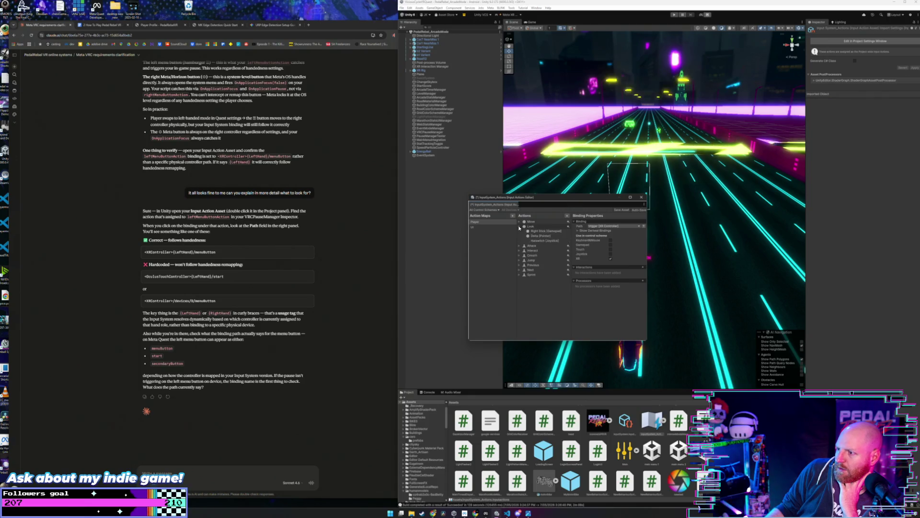
pyautogui.click(520, 227)
pyautogui.click(519, 222)
pyautogui.click(491, 227)
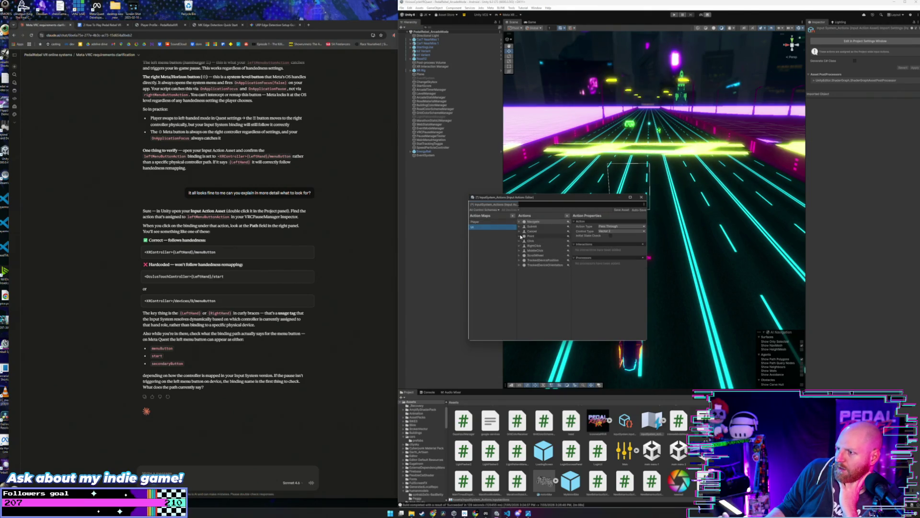
pyautogui.click(519, 227)
pyautogui.click(520, 226)
pyautogui.click(519, 222)
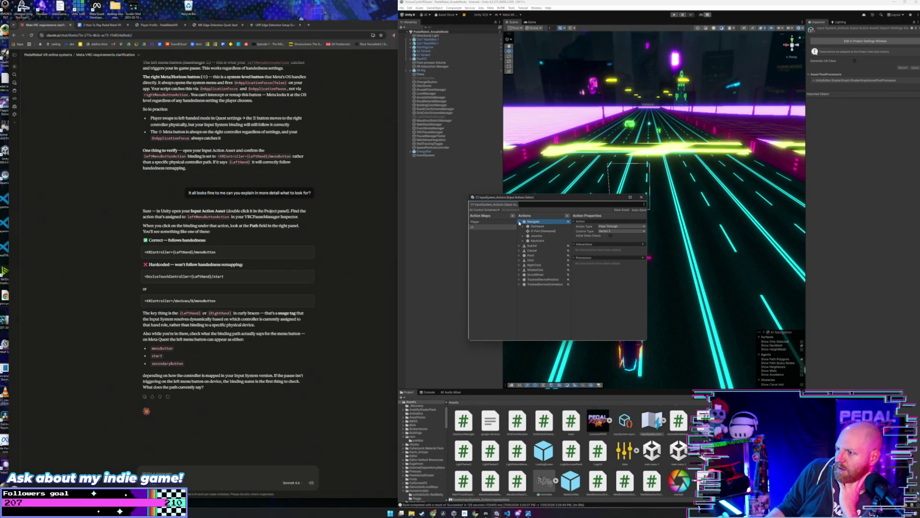
pyautogui.click(519, 222)
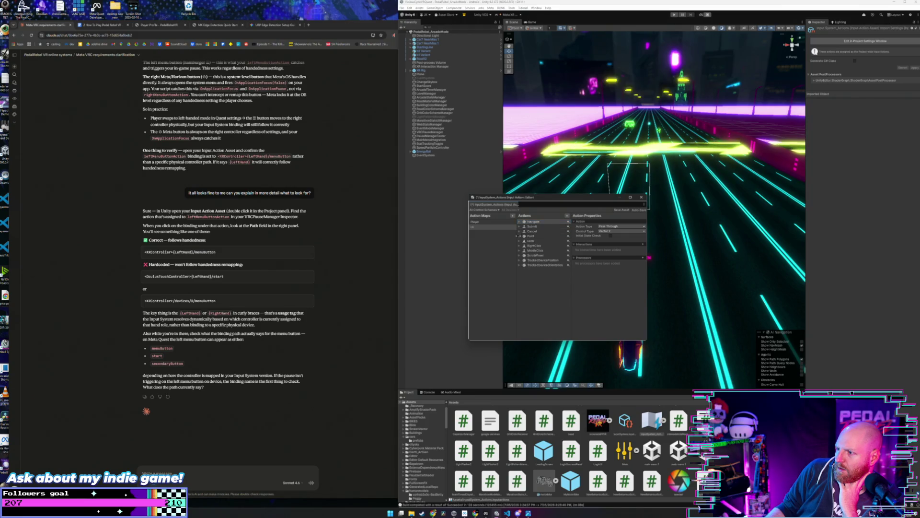
pyautogui.click(519, 236)
pyautogui.click(519, 236)
pyautogui.click(519, 246)
pyautogui.click(520, 246)
pyautogui.click(519, 251)
pyautogui.click(520, 250)
pyautogui.click(520, 256)
pyautogui.click(520, 255)
pyautogui.click(520, 260)
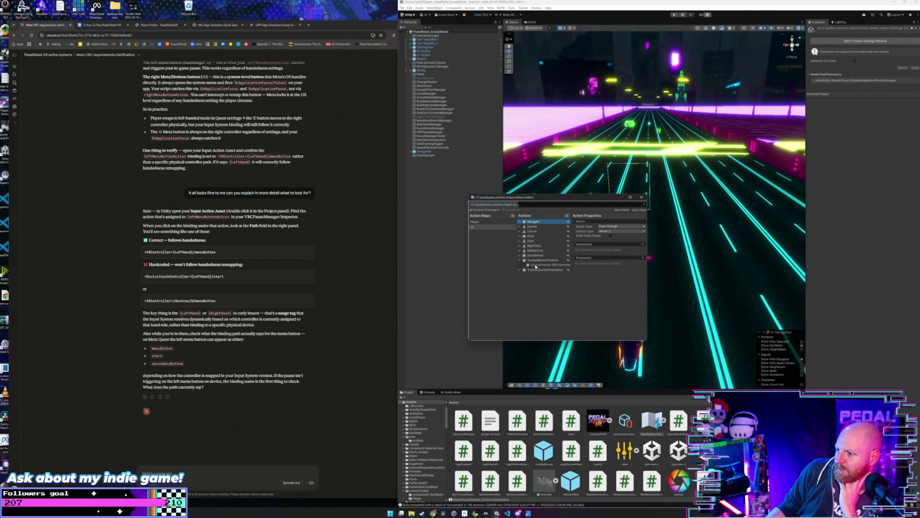
pyautogui.click(520, 271)
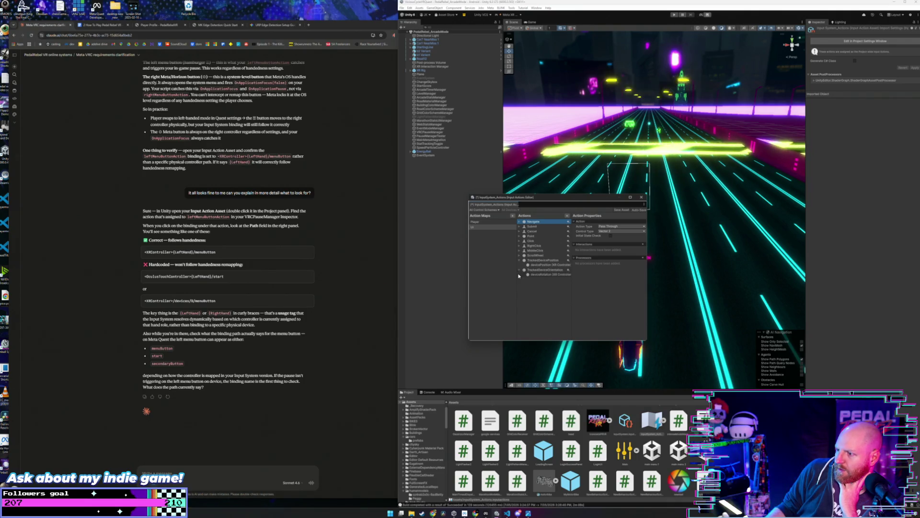
pyautogui.click(519, 270)
pyautogui.click(519, 260)
pyautogui.click(520, 255)
pyautogui.click(520, 255)
pyautogui.click(519, 250)
pyautogui.click(519, 250)
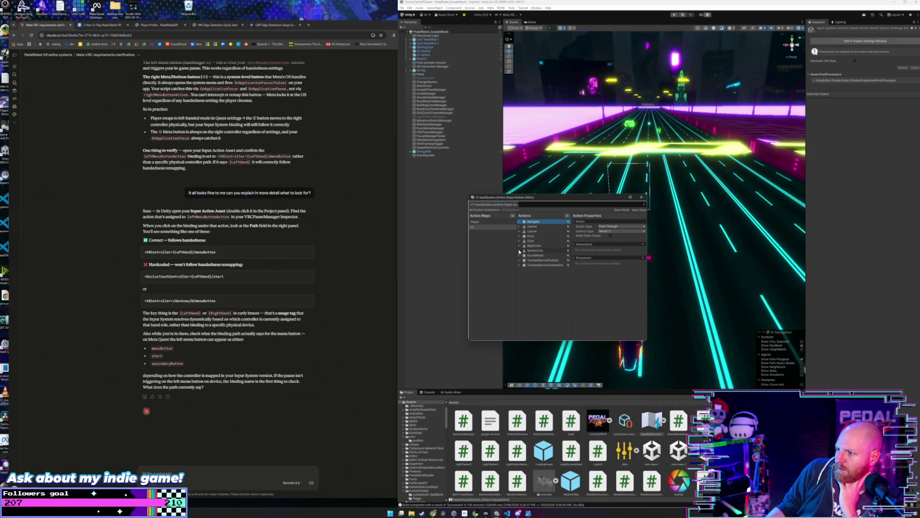
pyautogui.click(519, 250)
pyautogui.click(519, 250)
pyautogui.click(520, 246)
pyautogui.click(519, 245)
pyautogui.click(519, 240)
pyautogui.click(519, 241)
pyautogui.click(521, 236)
pyautogui.click(519, 237)
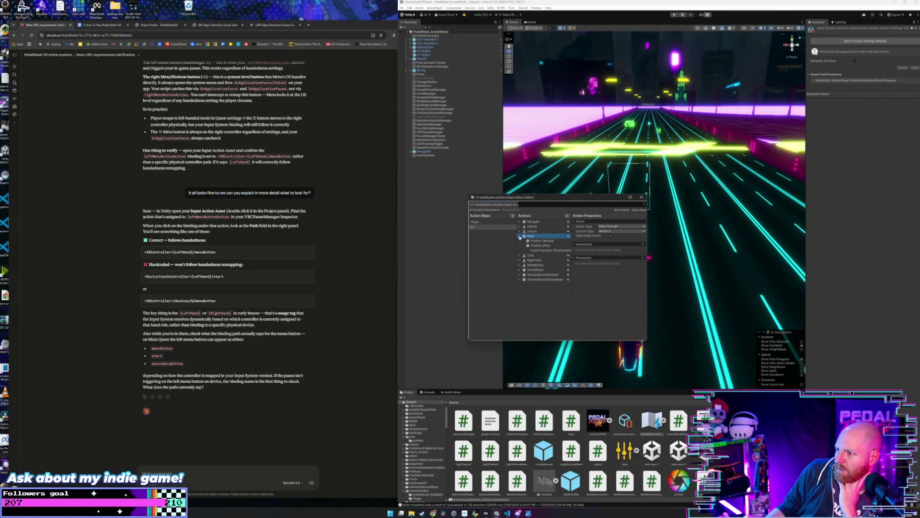
pyautogui.click(520, 237)
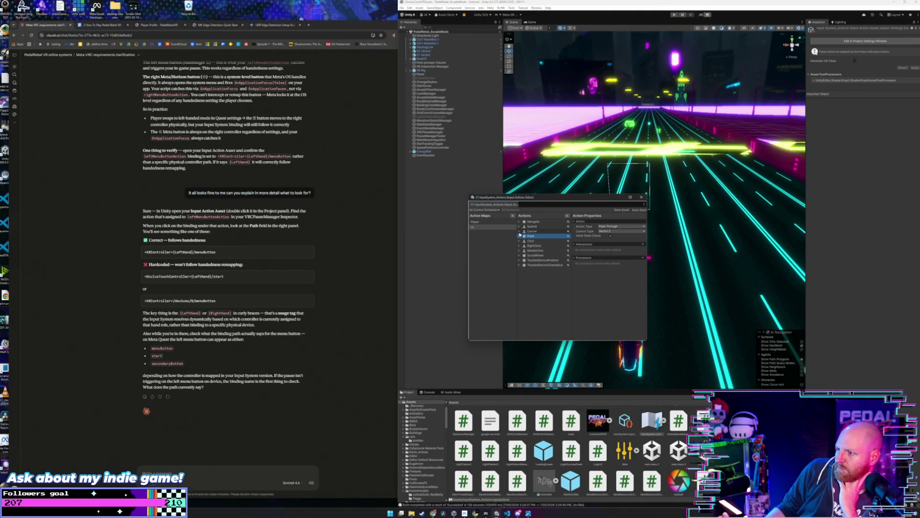
pyautogui.click(492, 222)
pyautogui.click(520, 260)
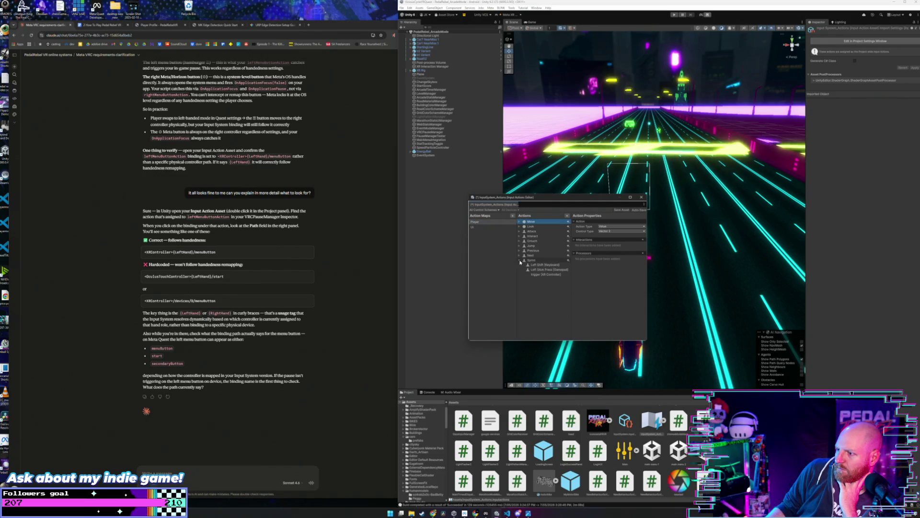
pyautogui.click(519, 260)
pyautogui.click(520, 256)
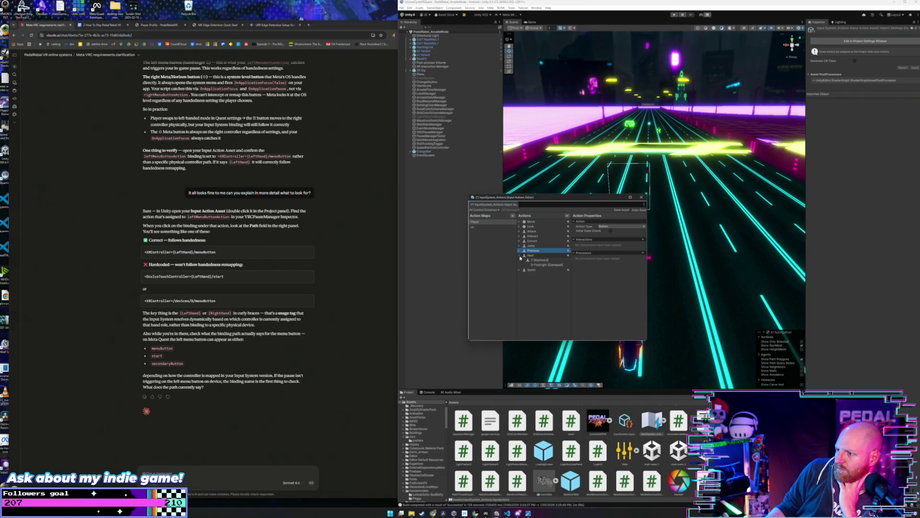
pyautogui.click(519, 256)
pyautogui.click(520, 246)
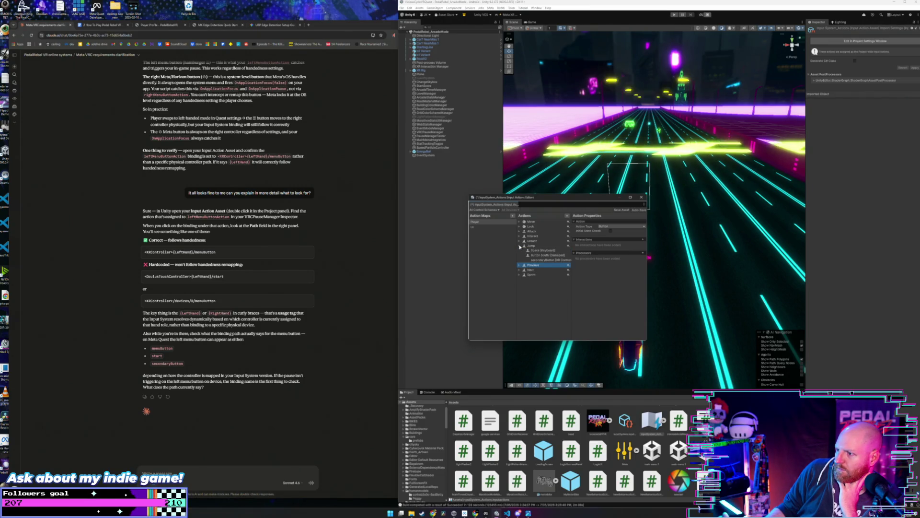
pyautogui.click(520, 246)
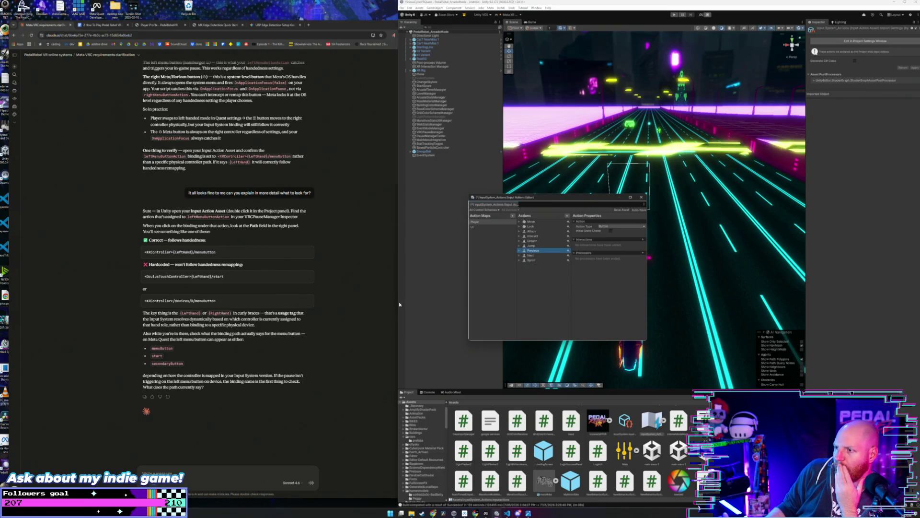
# Ask Claude where the pause and menu-button bindings are, since the UI map only has navigate-style actions.
pyautogui.click(191, 470)
pyautogui.write('Inside the')
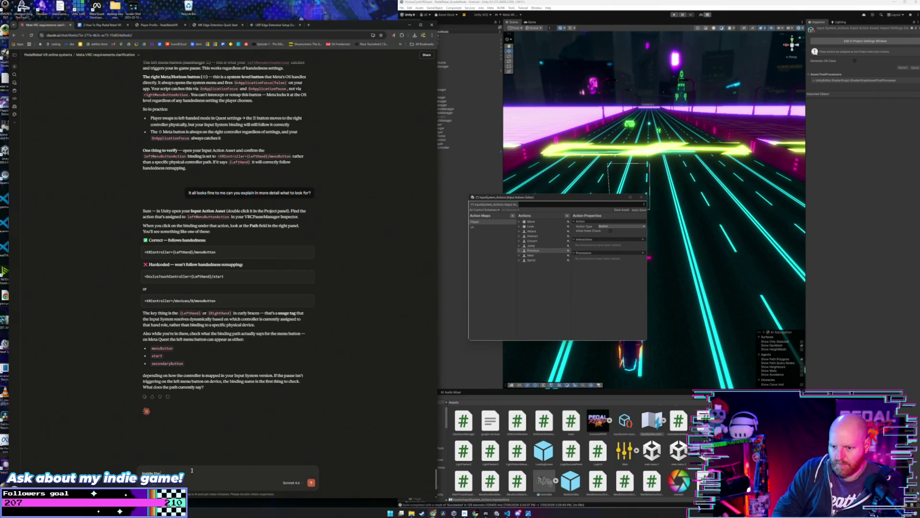
pyautogui.write(' input actions editor i')
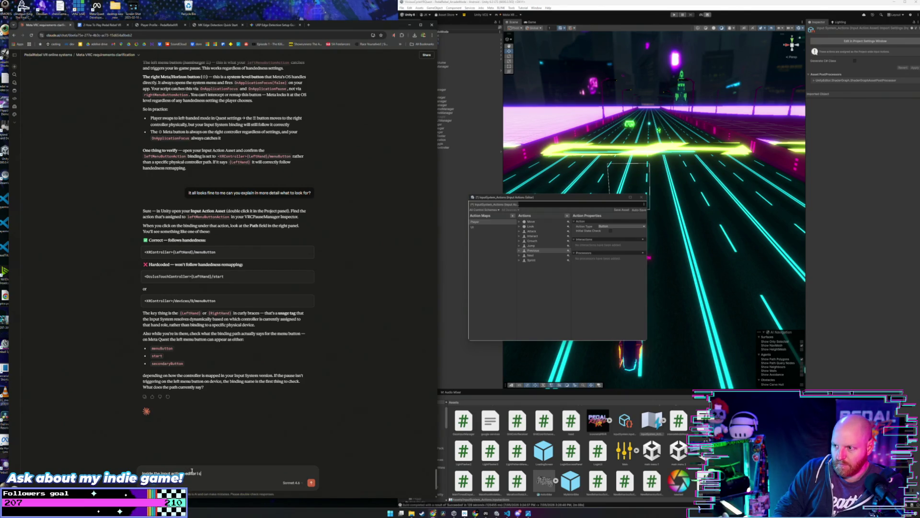
pyautogui.write('ee any')
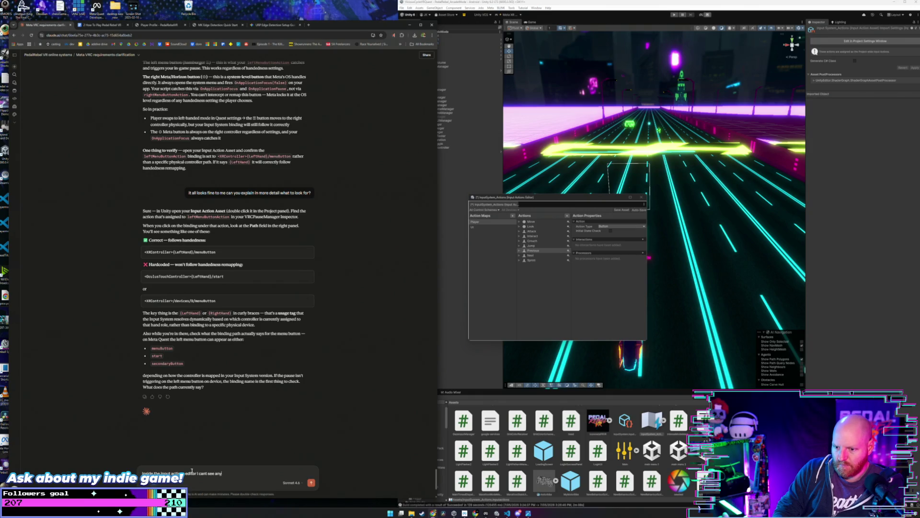
pyautogui.write(' action maps for menu')
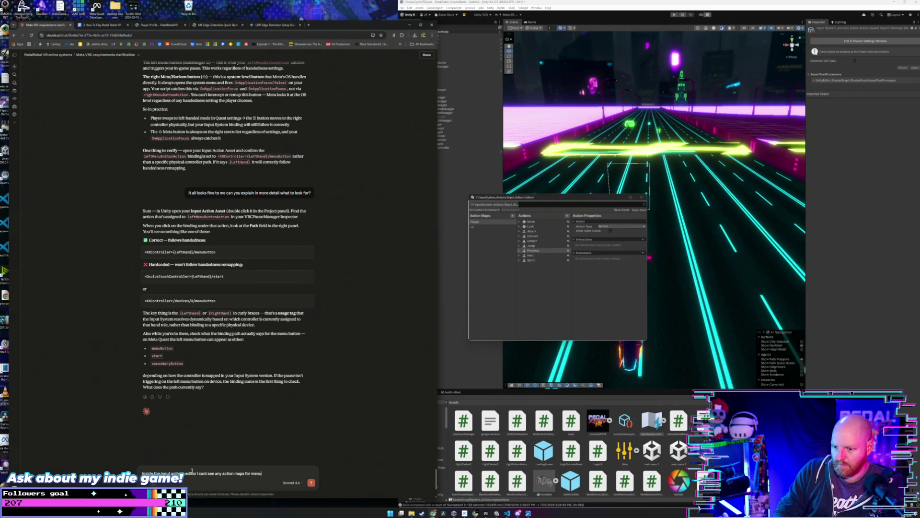
pyautogui.write(' buttons, pause')
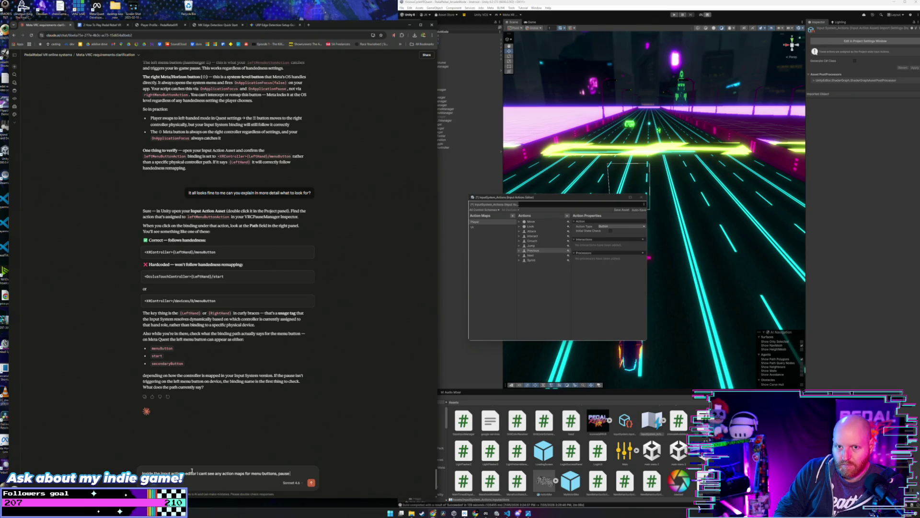
pyautogui.write('thing like thi')
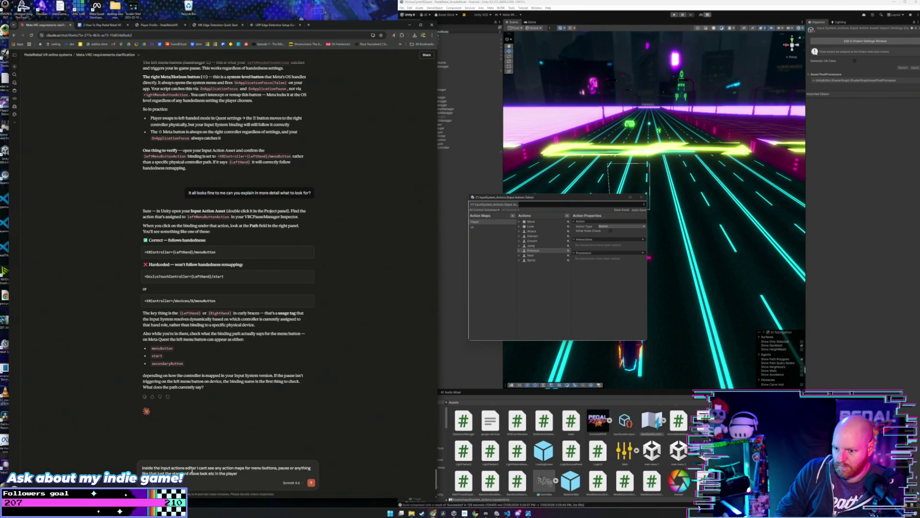
pyautogui.write('bindings and')
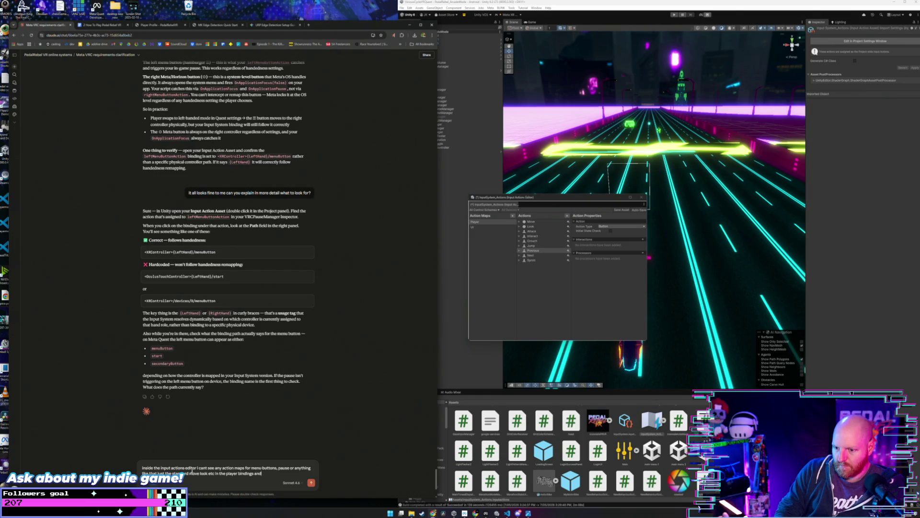
pyautogui.click(472, 227)
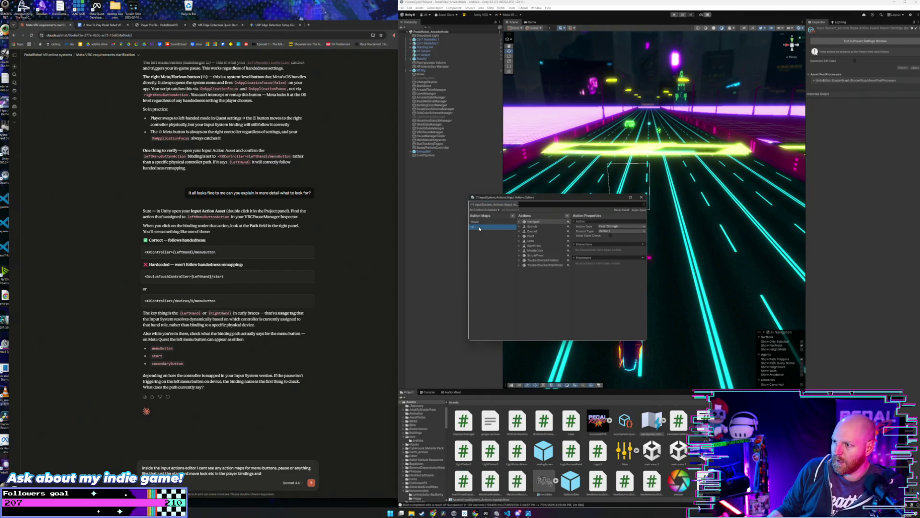
pyautogui.click(284, 472)
pyautogui.write('navigate subit')
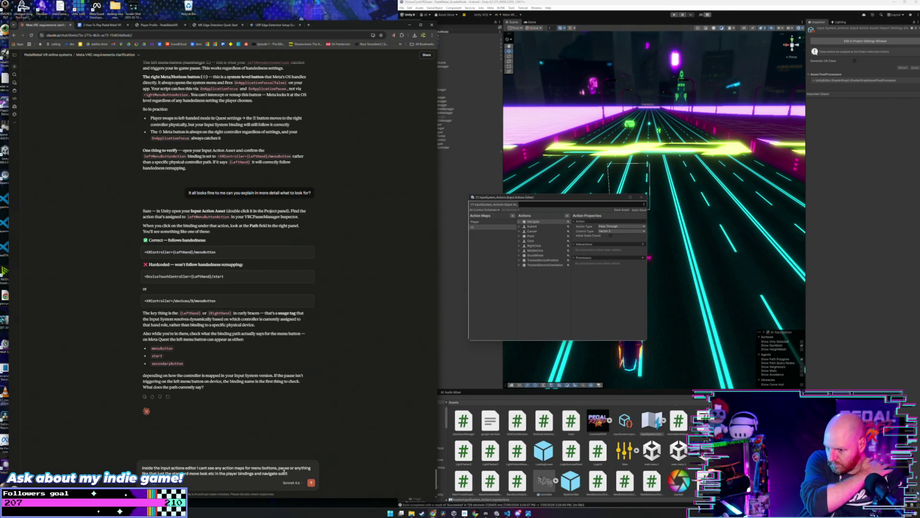
pyautogui.write('and')
pyautogui.write(' etc in the ui bindings')
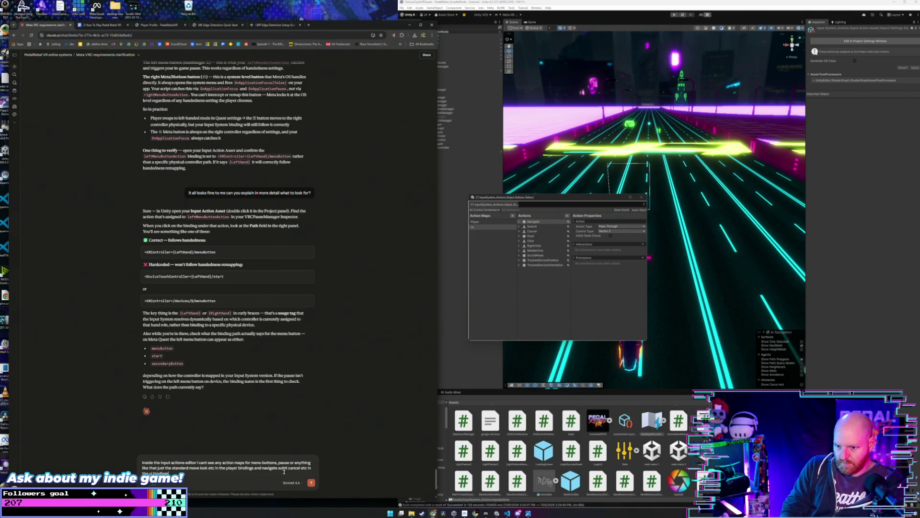
pyautogui.press('Return')
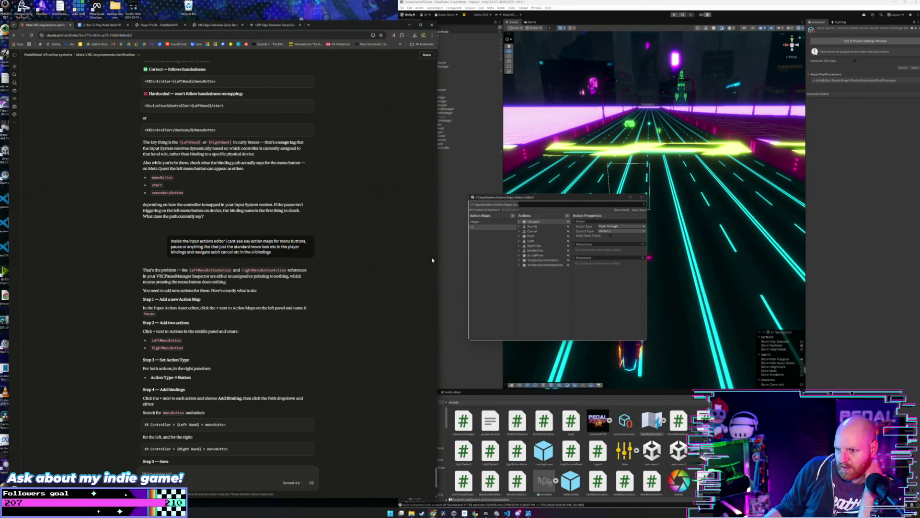
# Create a third action map named Pause beside Player and UI.
pyautogui.click(513, 216)
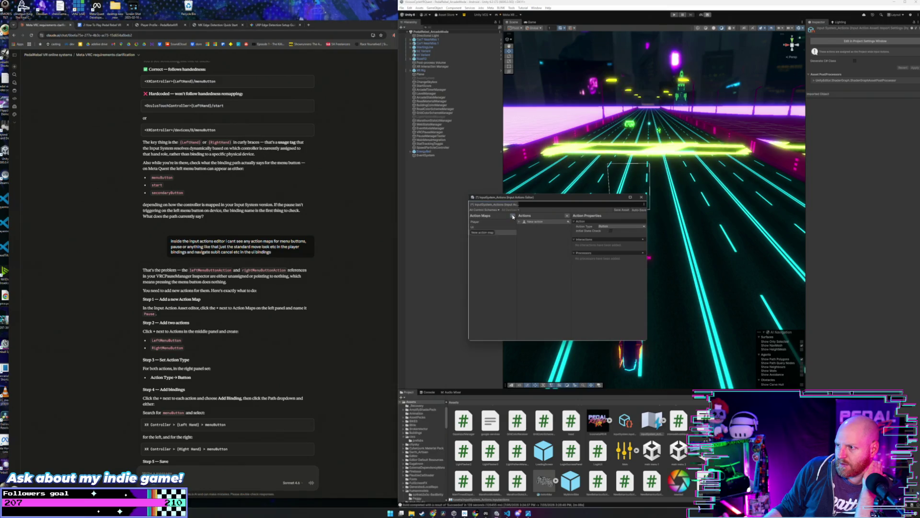
pyautogui.write('Pause')
pyautogui.press('Return')
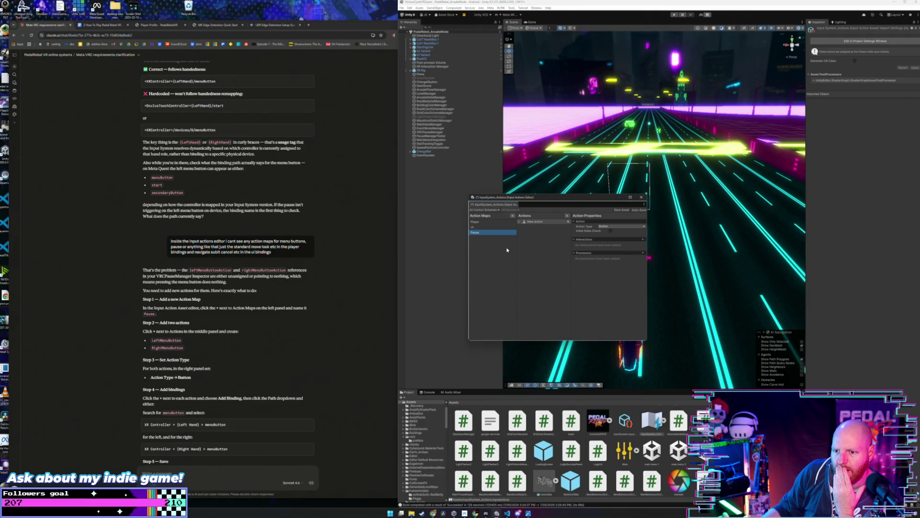
# Select the Pause map's default New action and explore its add-binding options.
pyautogui.click(520, 223)
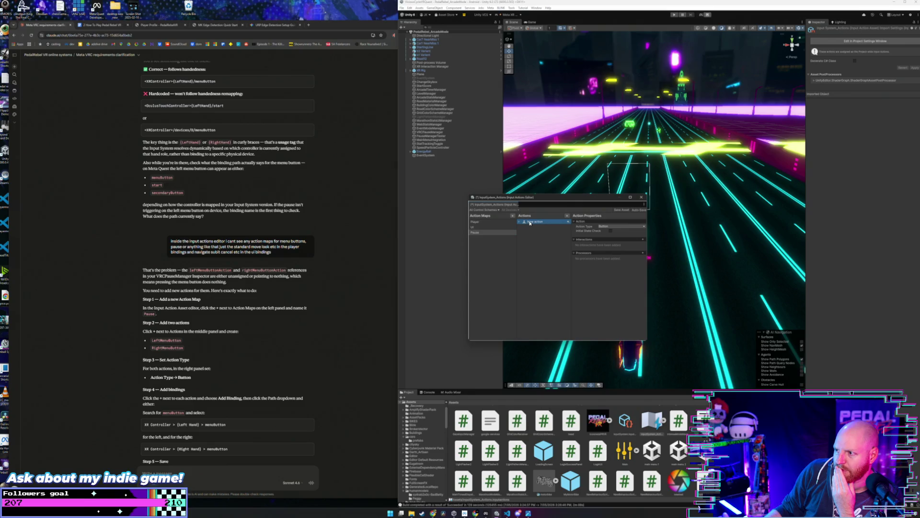
pyautogui.click(520, 222)
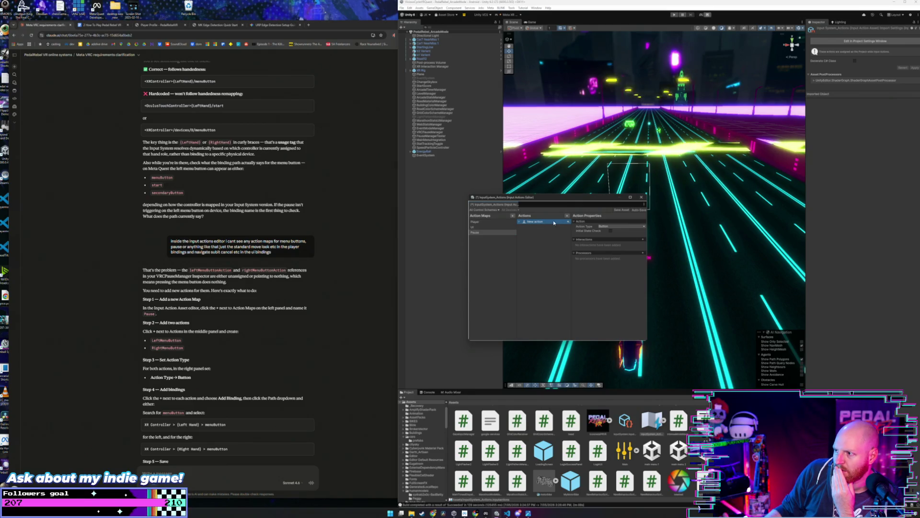
pyautogui.click(570, 222)
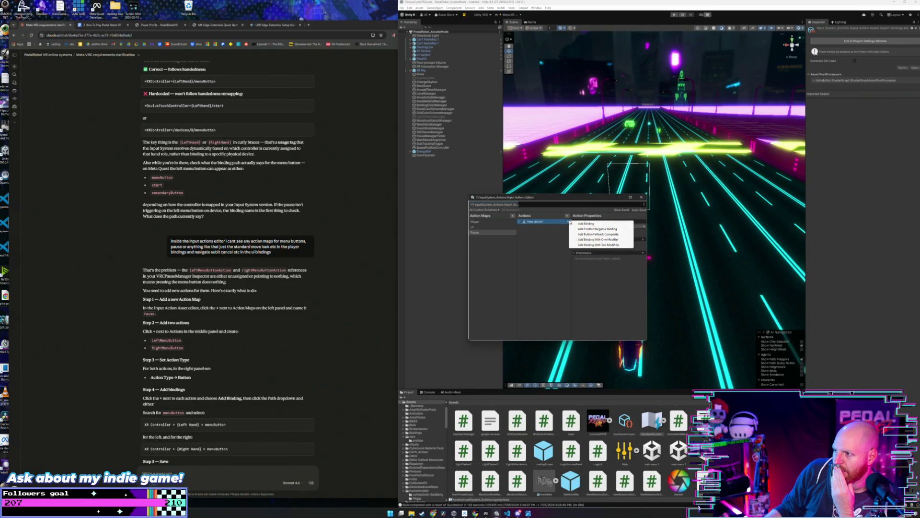
pyautogui.click(549, 234)
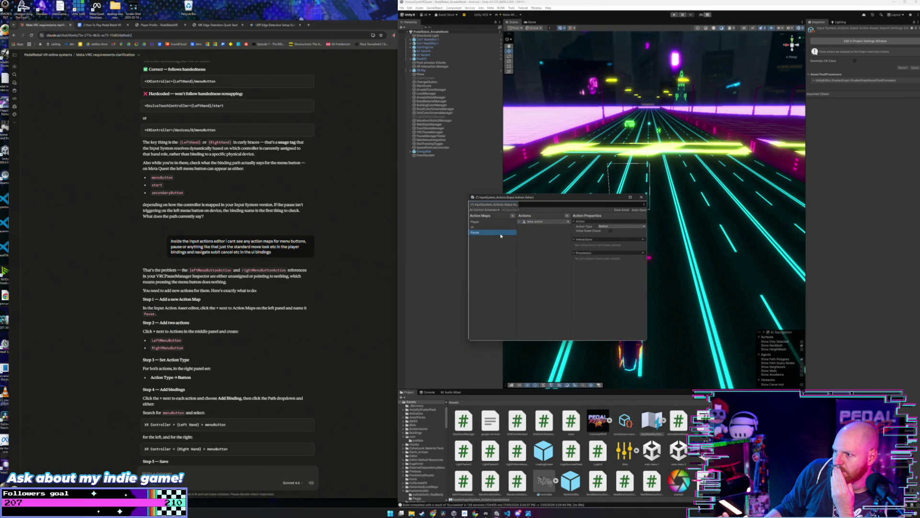
pyautogui.click(551, 222)
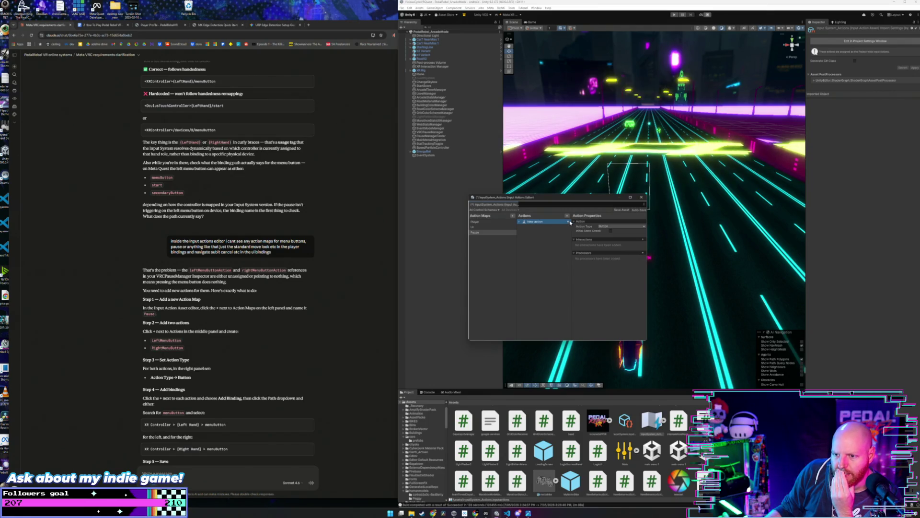
pyautogui.click(570, 222)
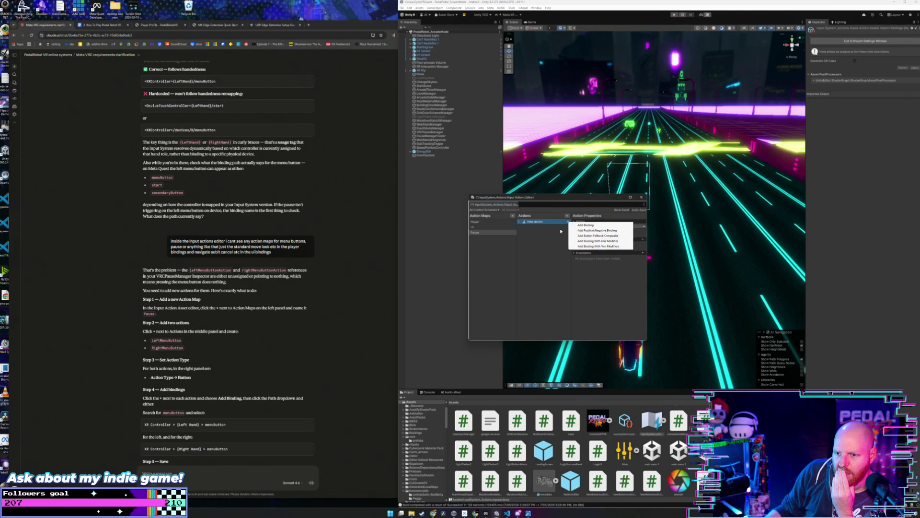
pyautogui.click(560, 230)
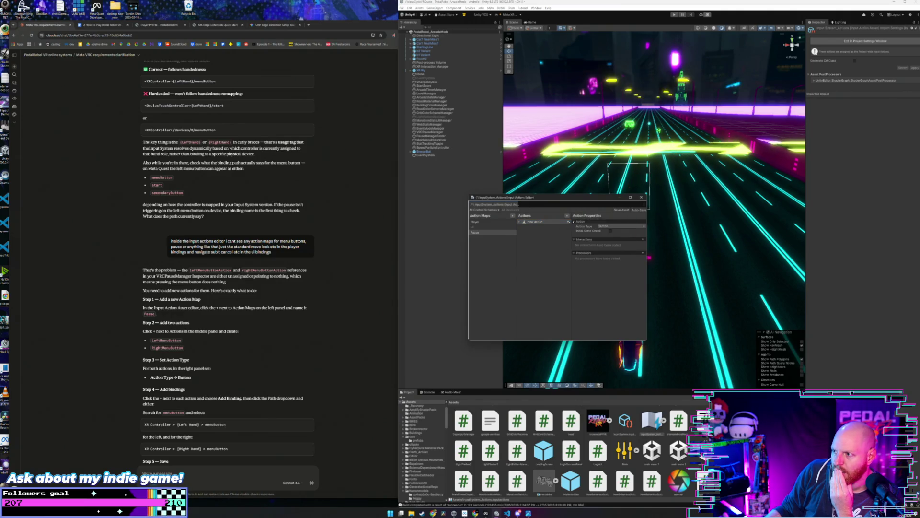
# Add actions named LeftMenuButton and RightMenuButton to the Pause map.
pyautogui.click(568, 216)
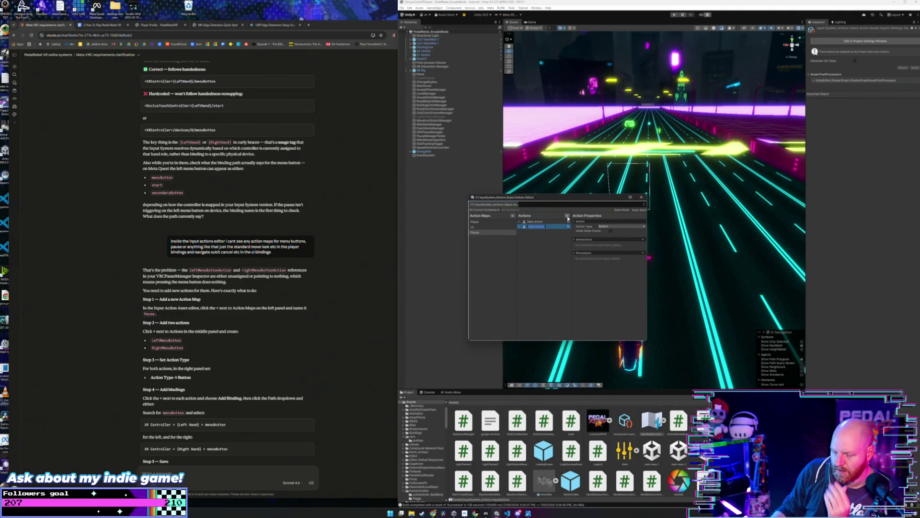
pyautogui.write('LeftM')
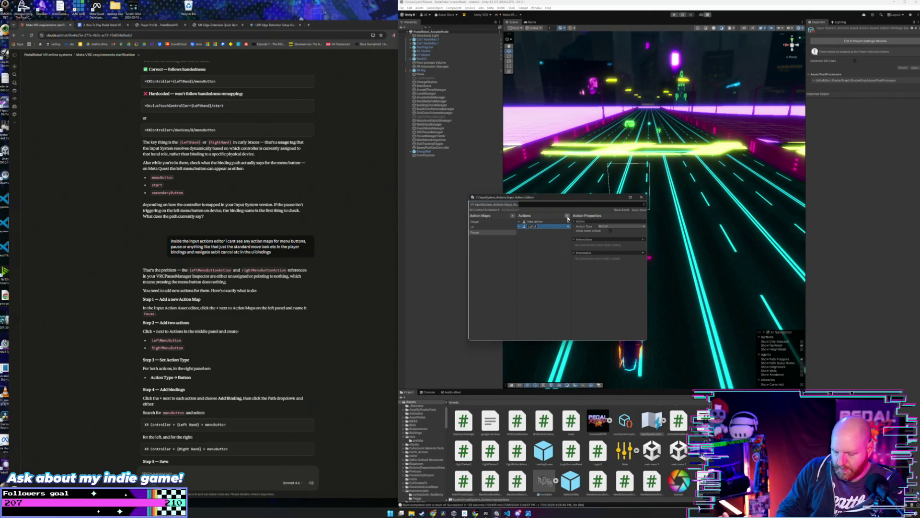
pyautogui.write('enuButton')
pyautogui.press('Return')
pyautogui.click(568, 216)
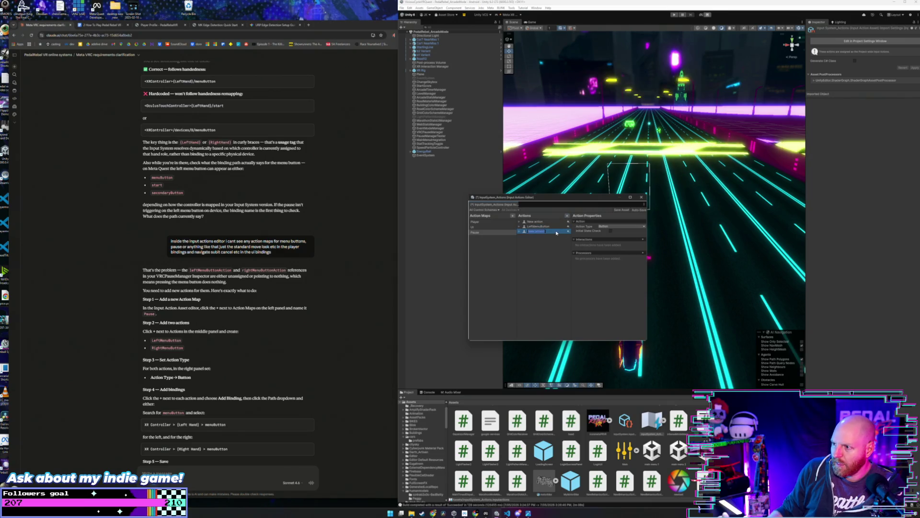
pyautogui.write('Right')
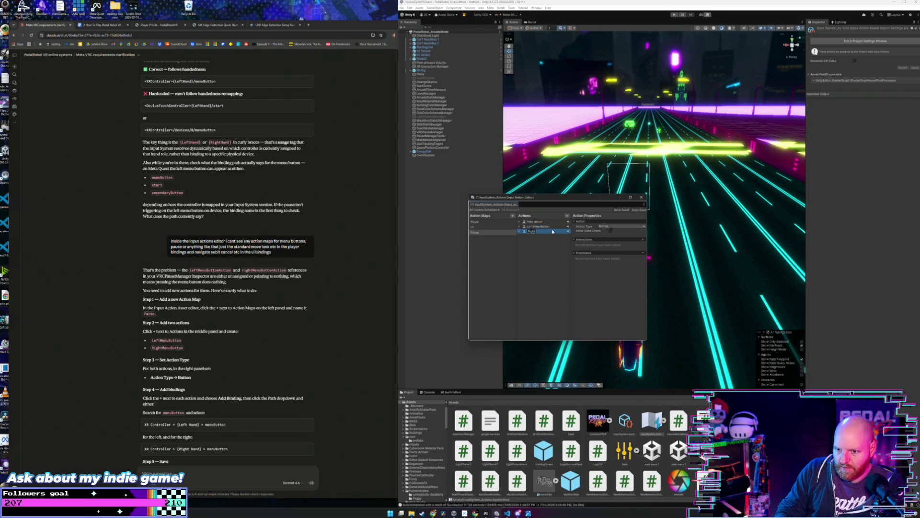
pyautogui.write('Menu')
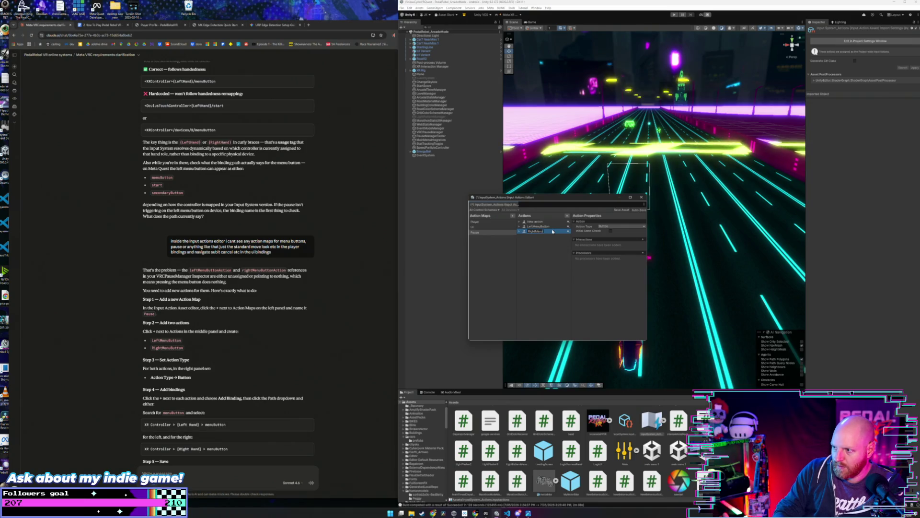
pyautogui.write('Button')
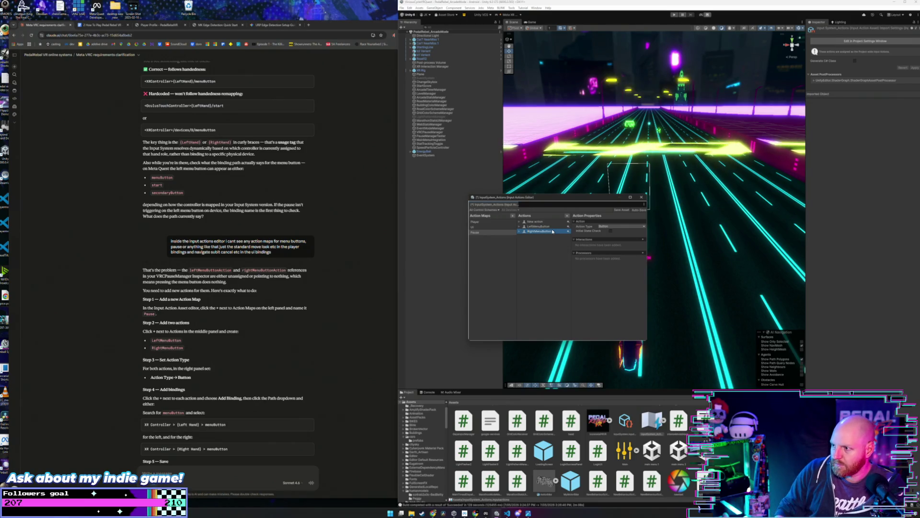
pyautogui.click(555, 224)
# Delete the leftover New action, leaving RightMenuButton selected.
pyautogui.rightClick(555, 224)
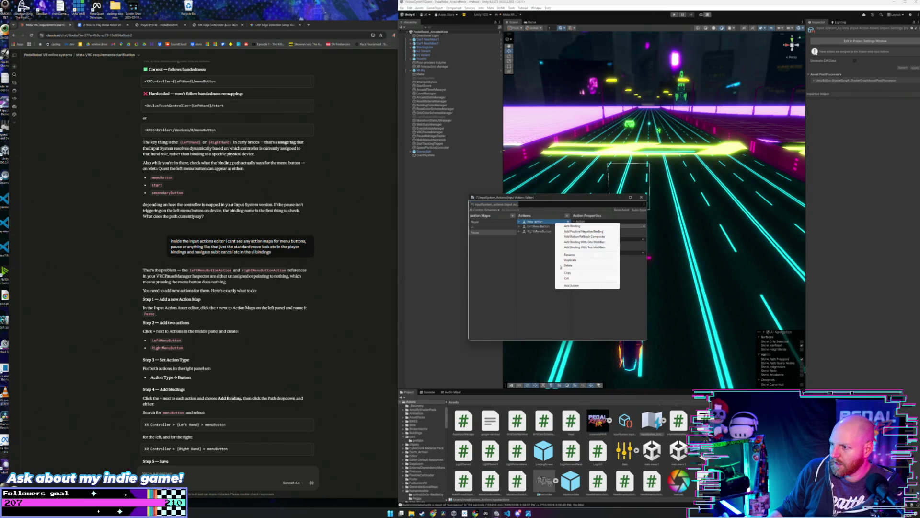
pyautogui.click(575, 264)
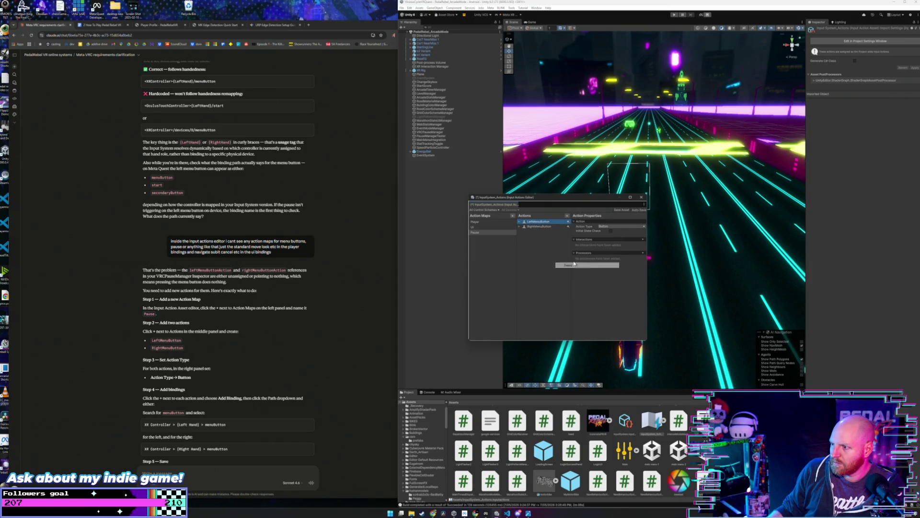
pyautogui.click(552, 227)
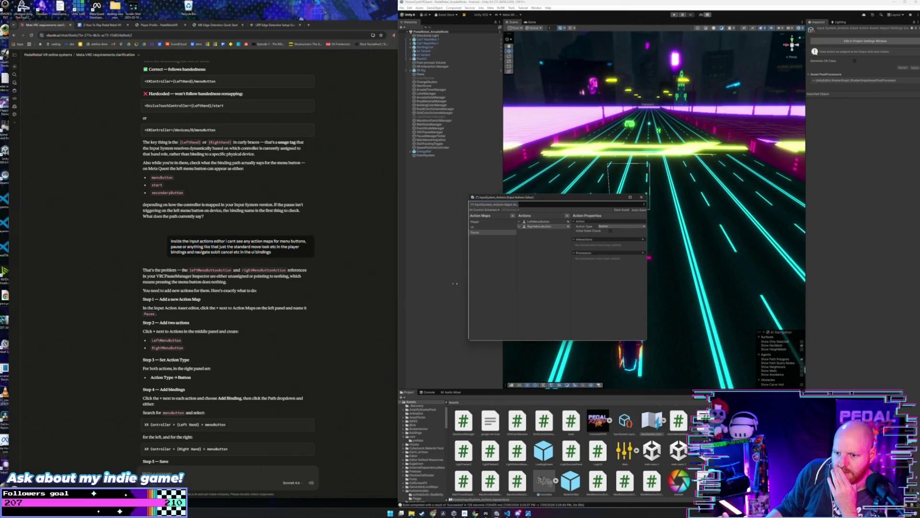
pyautogui.click(340, 321)
pyautogui.scroll(-2, 340, 320)
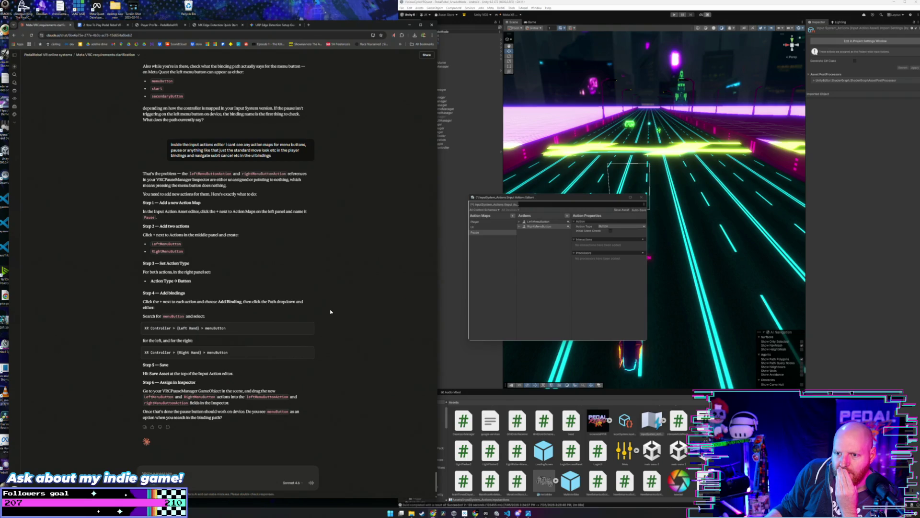
pyautogui.click(581, 234)
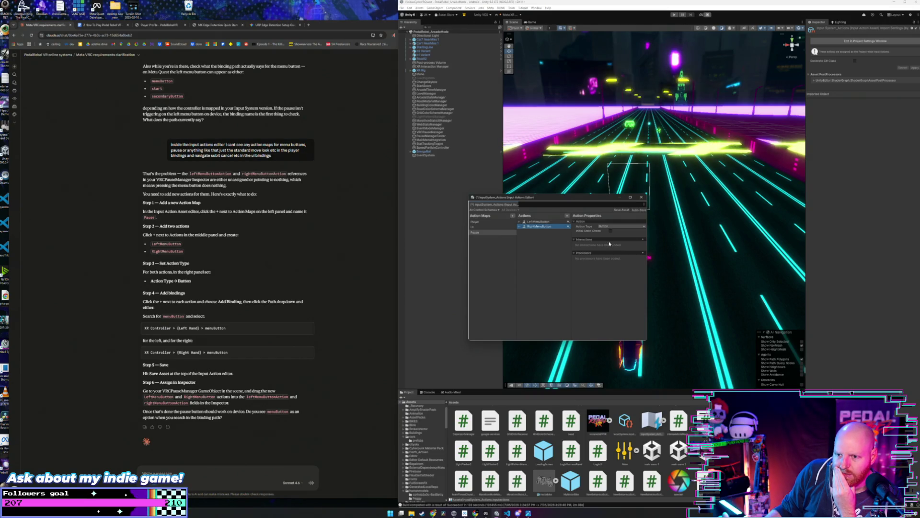
pyautogui.click(644, 227)
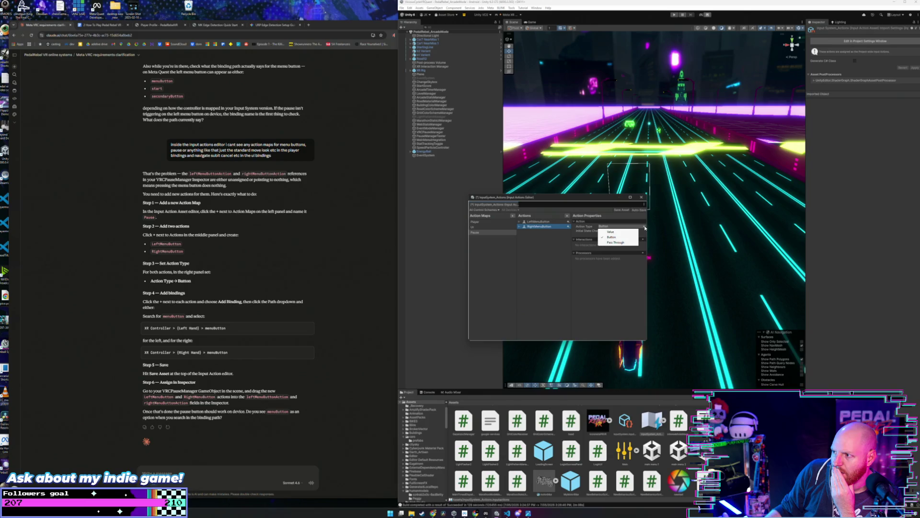
pyautogui.click(595, 260)
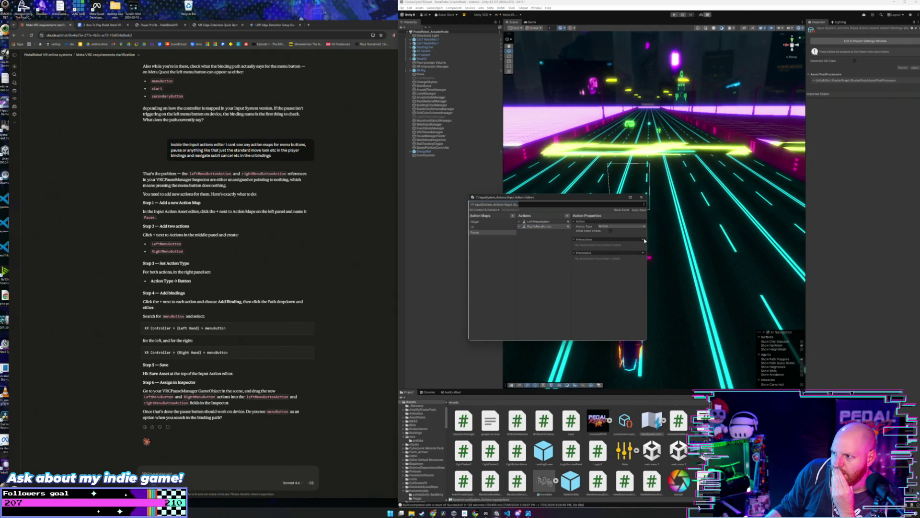
pyautogui.click(645, 241)
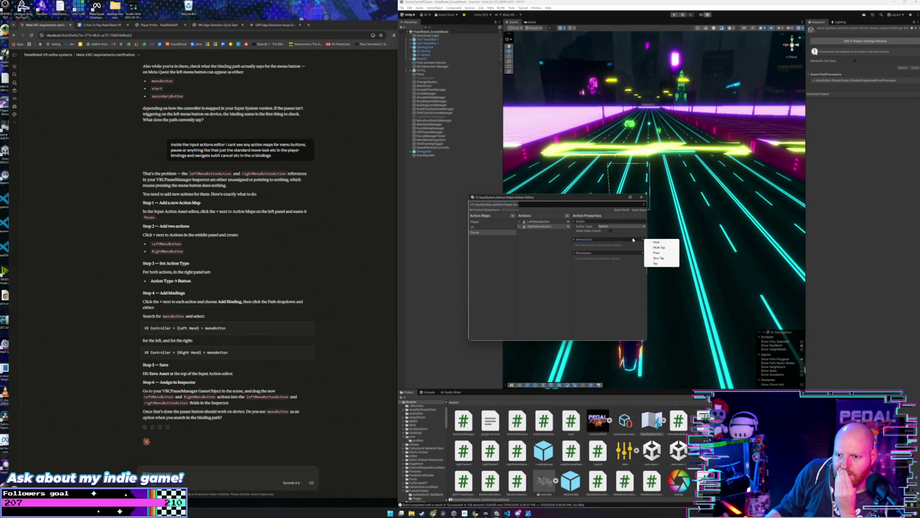
pyautogui.click(630, 240)
pyautogui.click(644, 247)
pyautogui.click(552, 229)
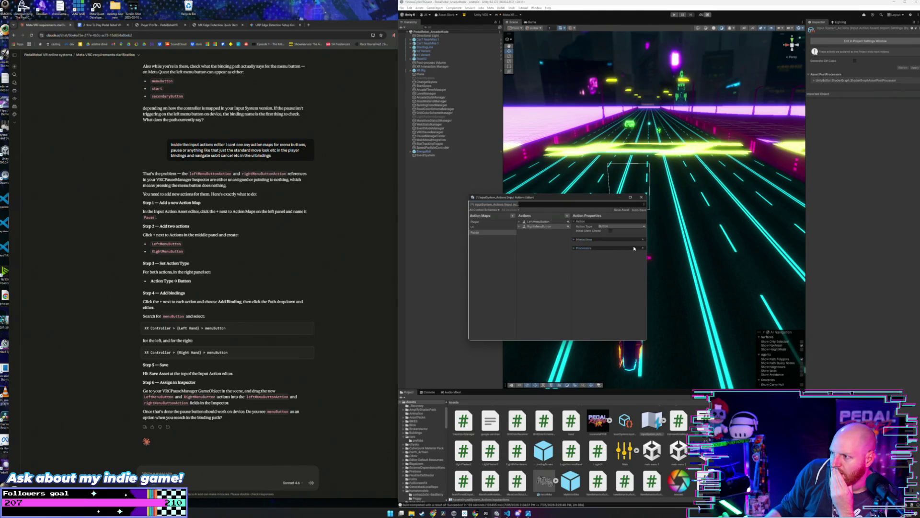
pyautogui.rightClick(553, 229)
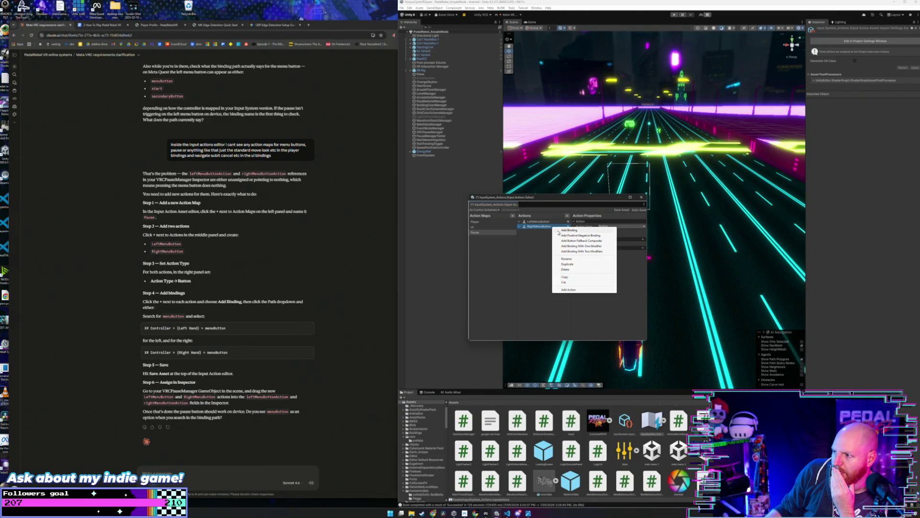
# Bind RightMenuButton to XR Controller (RightHand) > Optional Controls > menuButton.
pyautogui.click(561, 231)
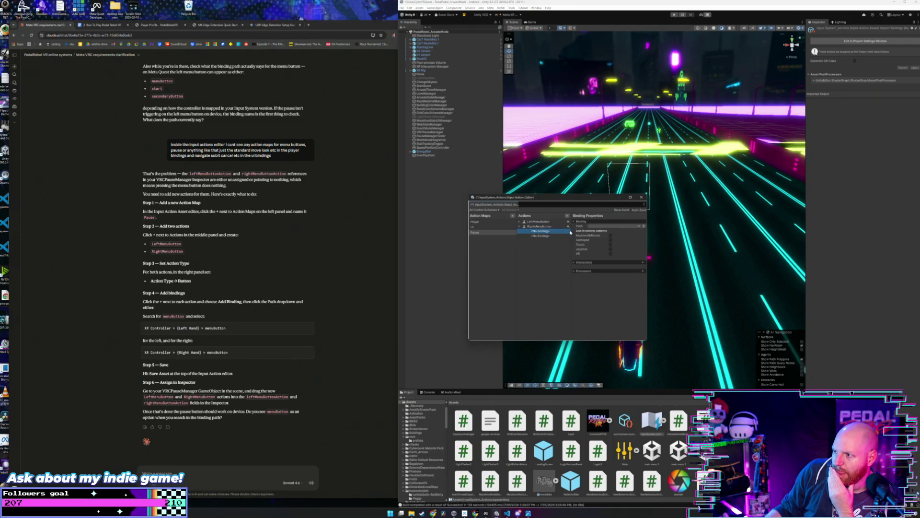
pyautogui.click(622, 225)
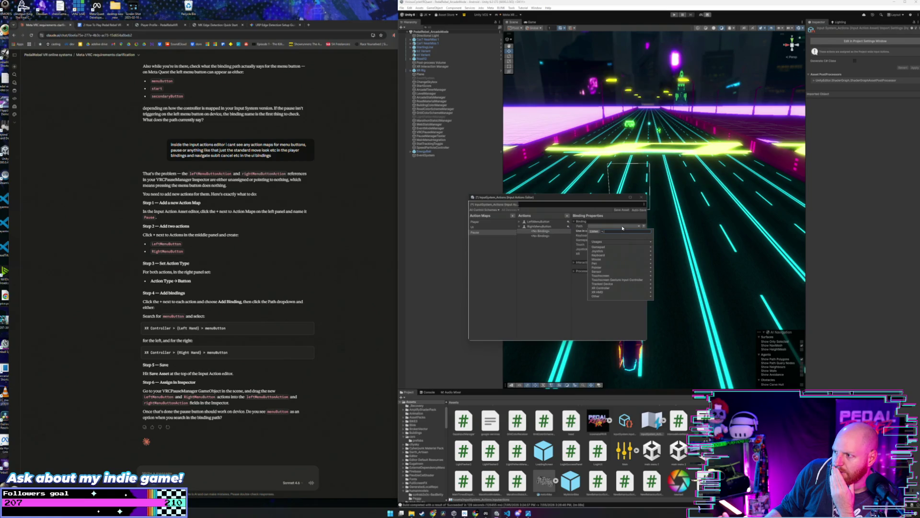
pyautogui.click(634, 288)
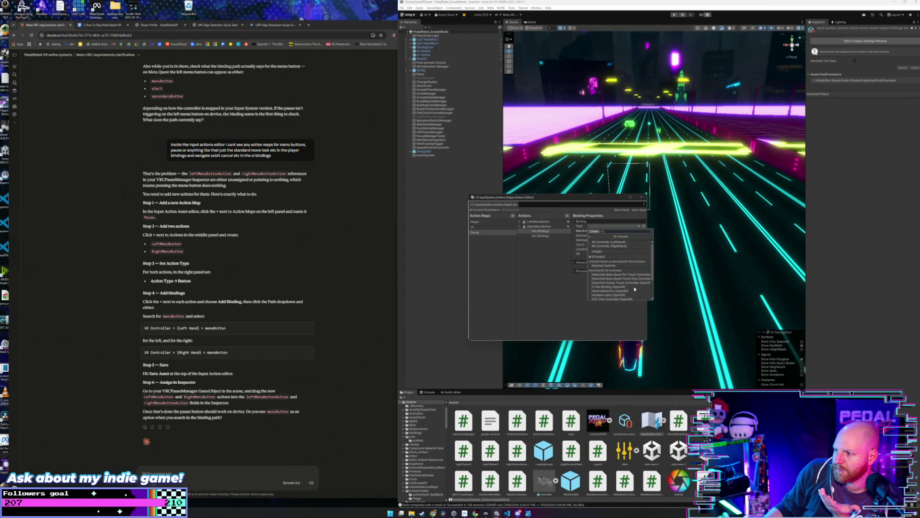
pyautogui.click(636, 246)
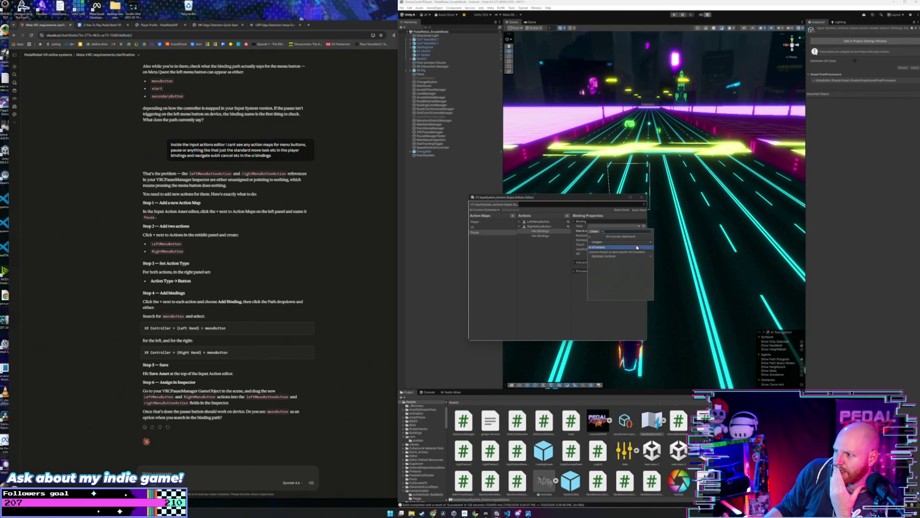
pyautogui.click(643, 258)
pyautogui.scroll(-3, 642, 252)
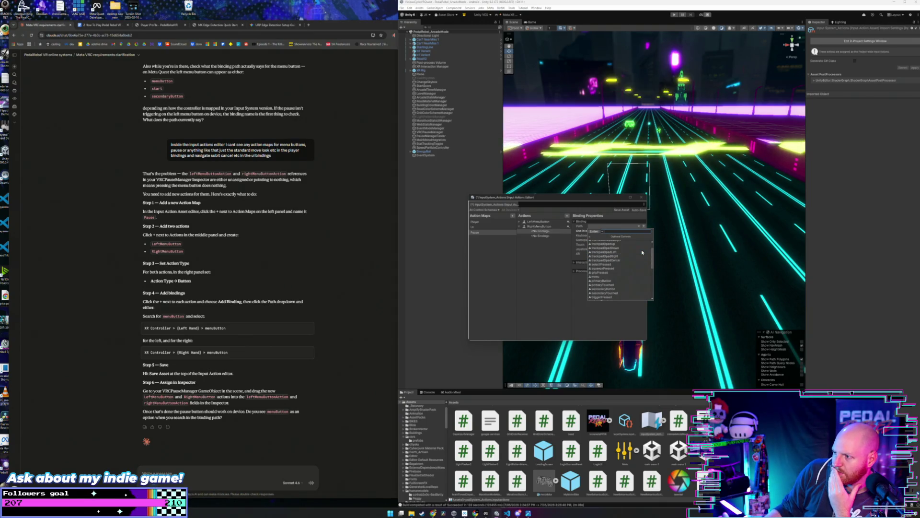
pyautogui.scroll(-5, 642, 253)
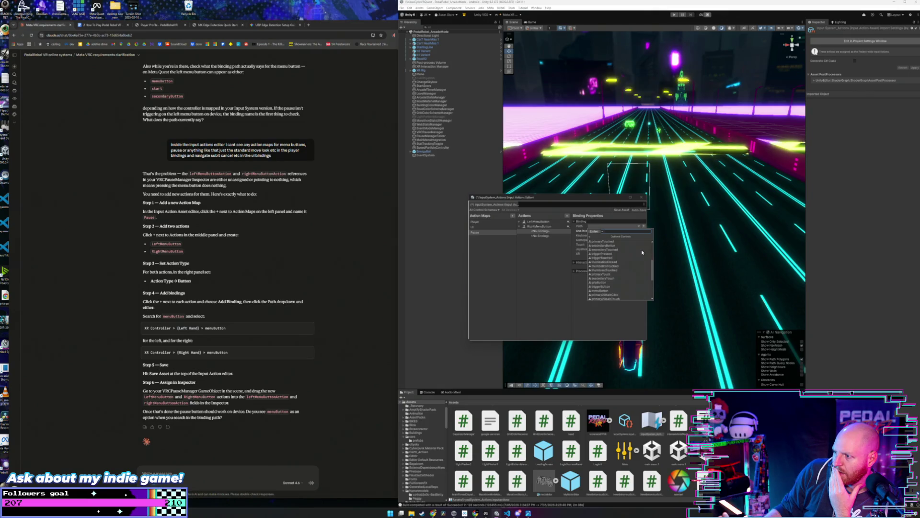
pyautogui.click(632, 277)
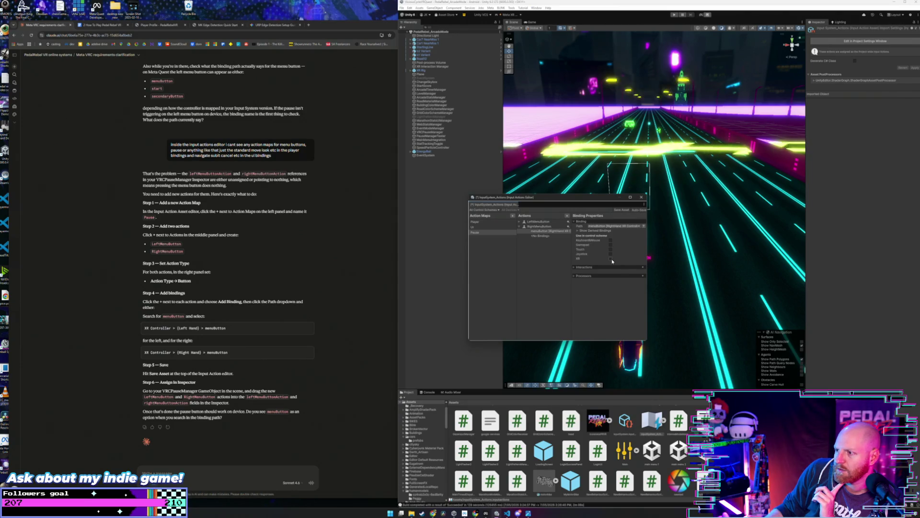
pyautogui.click(519, 222)
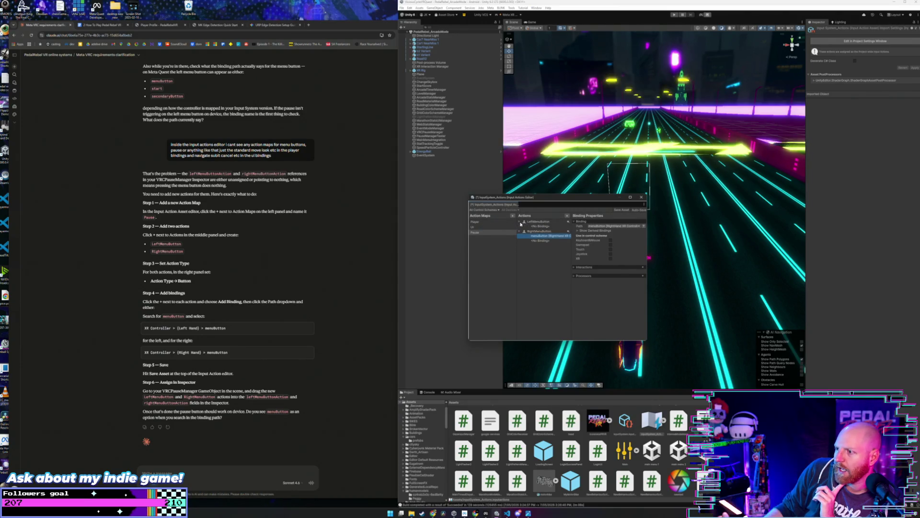
# Delete the extra empty binding and add the right menuButton binding to the XR scheme.
pyautogui.rightClick(544, 242)
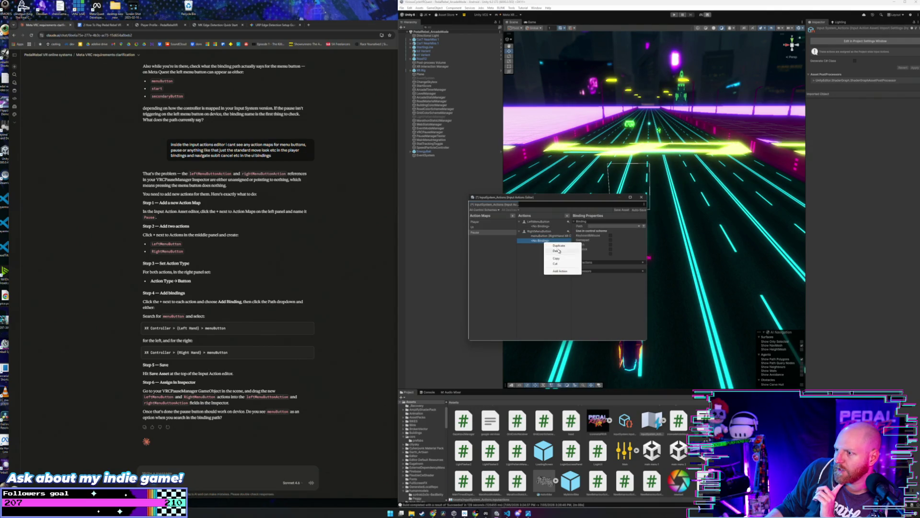
pyautogui.click(557, 251)
pyautogui.click(549, 235)
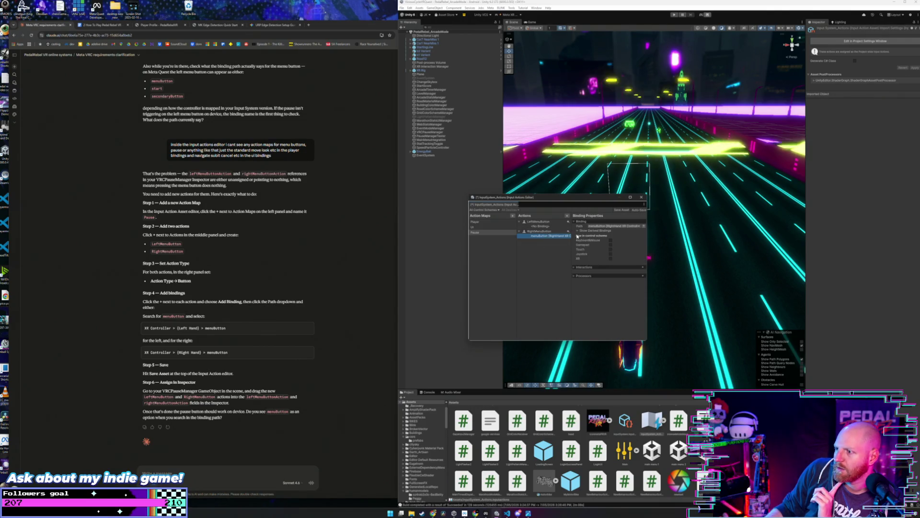
pyautogui.click(612, 257)
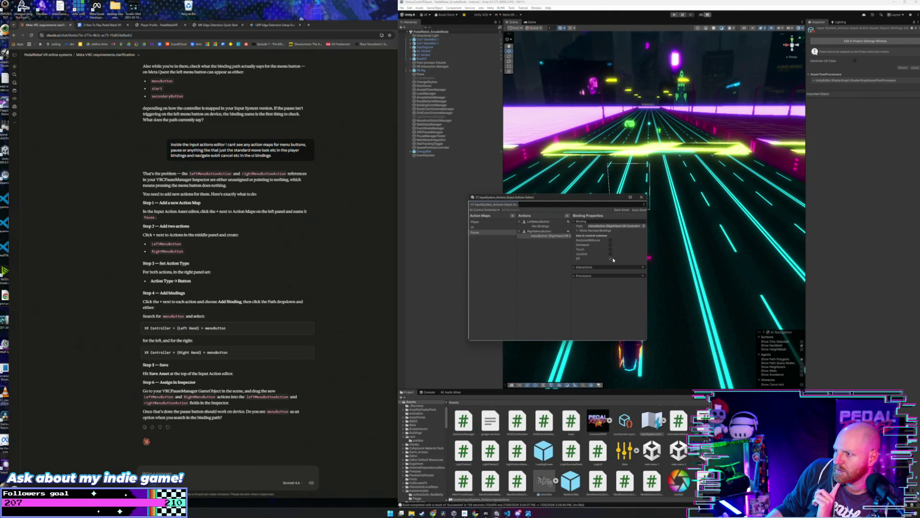
pyautogui.click(578, 231)
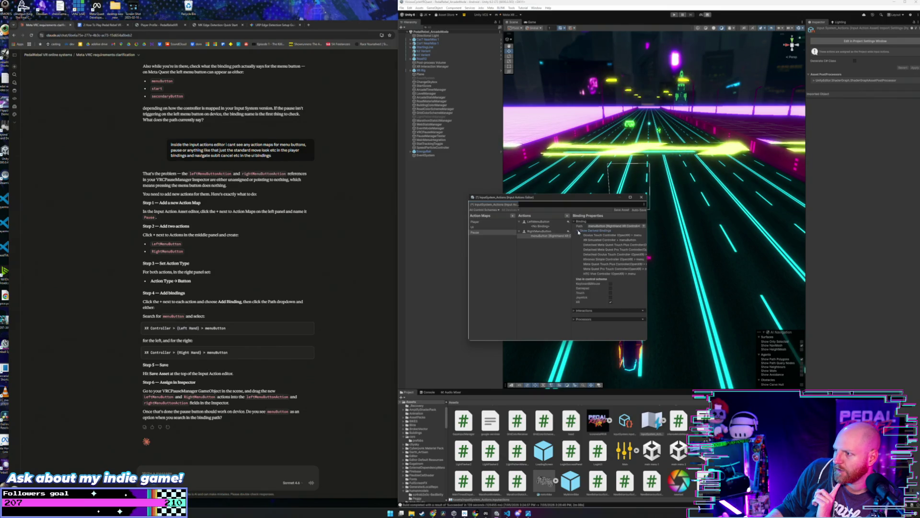
pyautogui.click(578, 231)
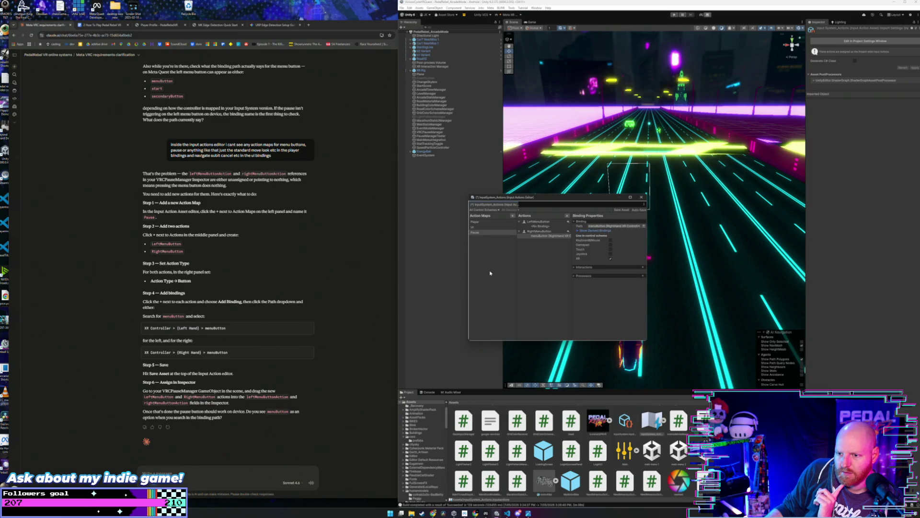
# Bind LeftMenuButton to XR Controller (LeftHand) menuButton in the XR scheme, then save the asset.
pyautogui.click(534, 227)
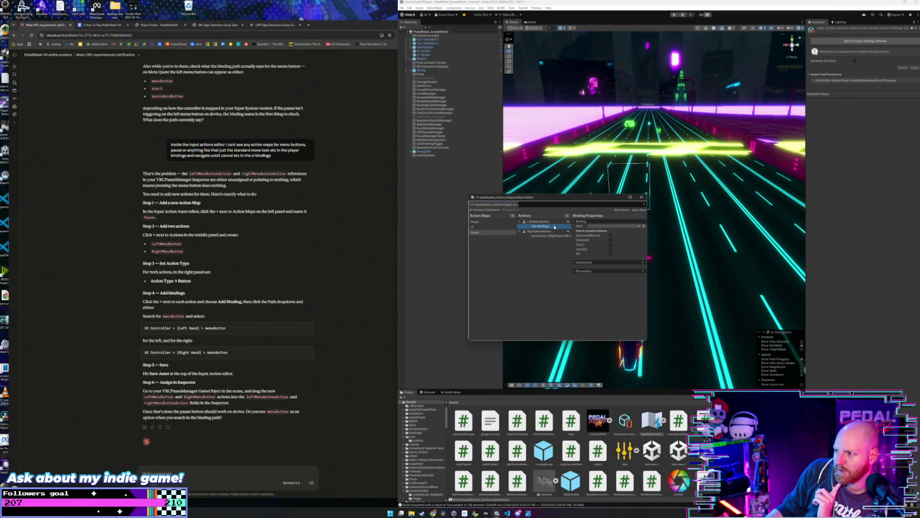
pyautogui.click(613, 227)
pyautogui.click(621, 290)
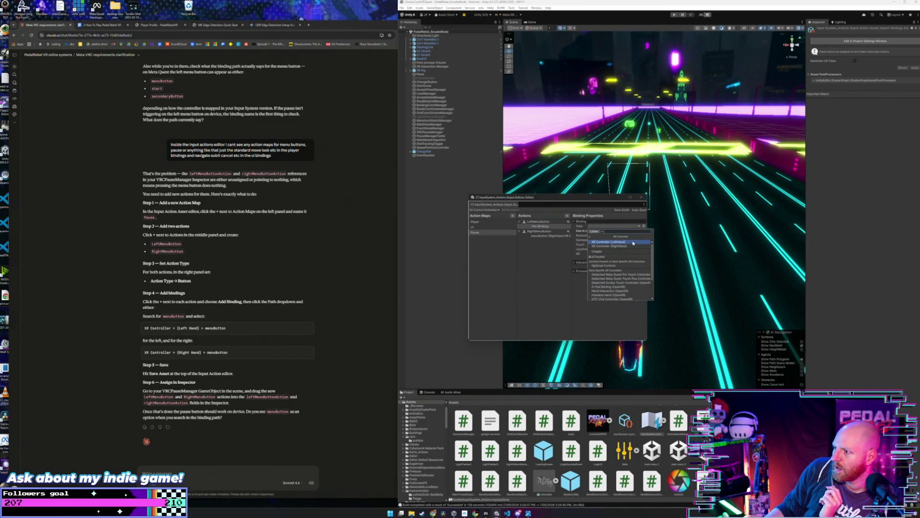
pyautogui.click(611, 242)
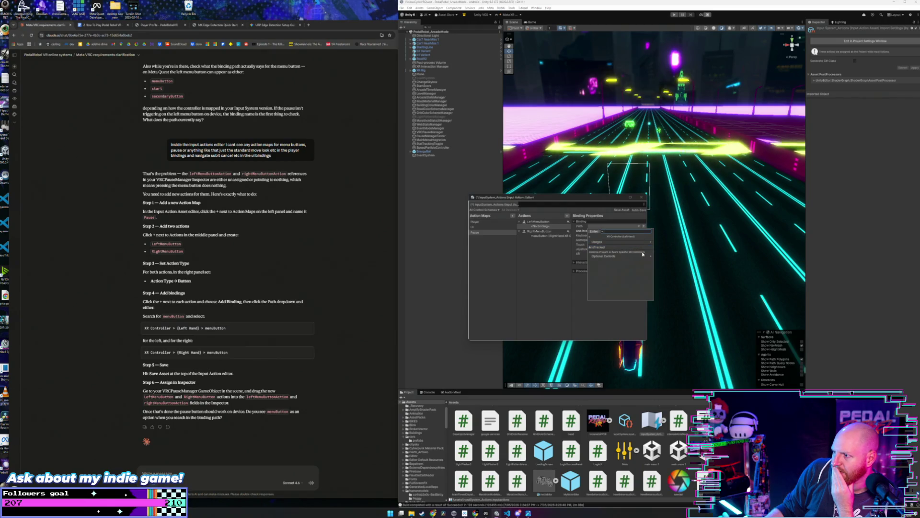
pyautogui.click(643, 255)
pyautogui.scroll(-5, 642, 269)
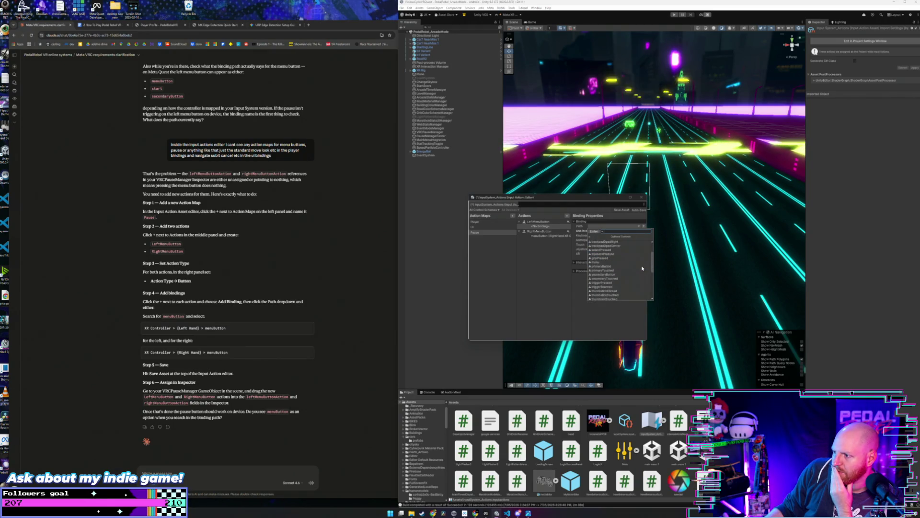
pyautogui.scroll(-2, 629, 284)
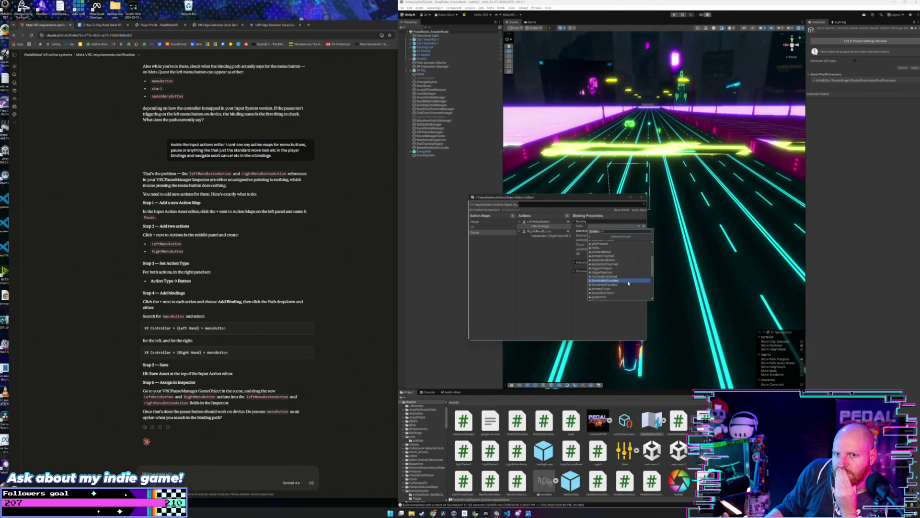
pyautogui.scroll(-3, 628, 283)
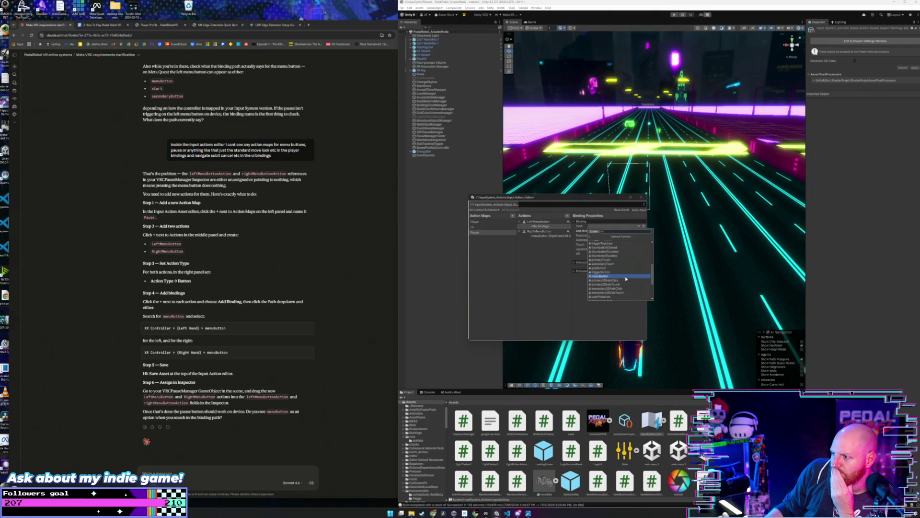
pyautogui.click(625, 276)
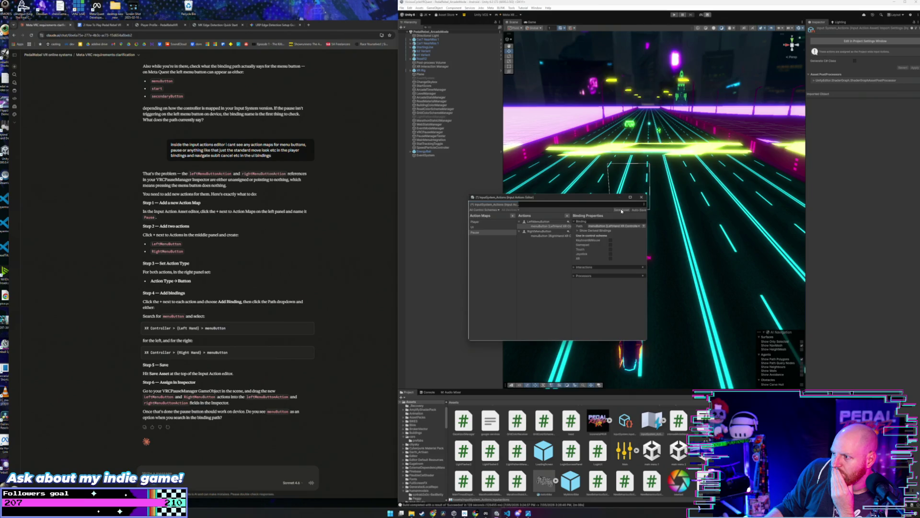
pyautogui.click(610, 258)
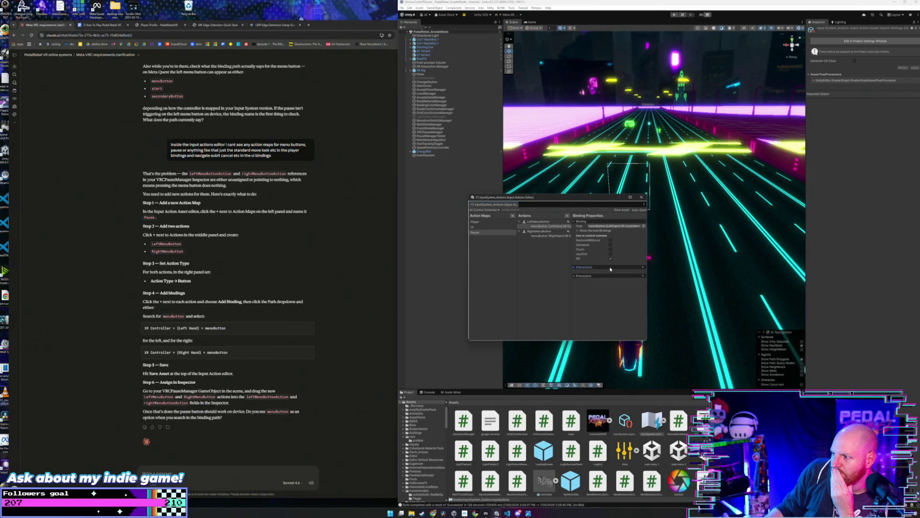
pyautogui.click(587, 276)
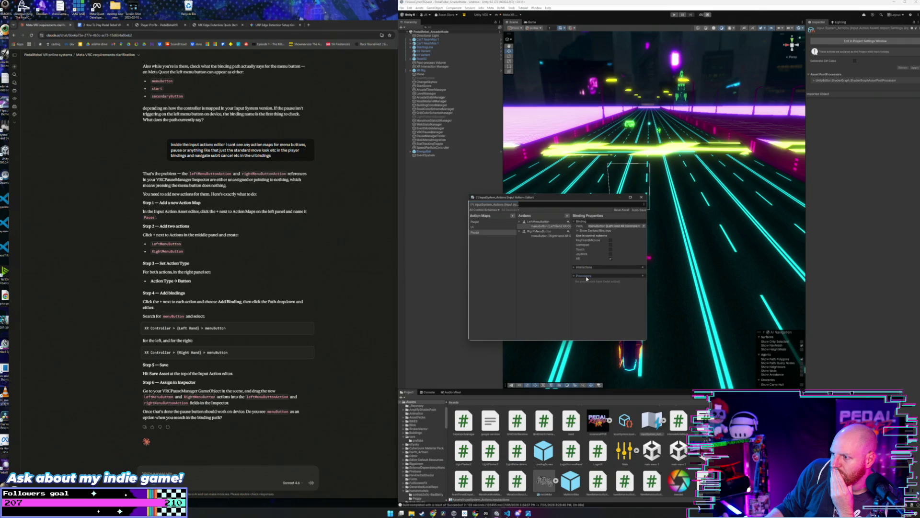
pyautogui.click(620, 211)
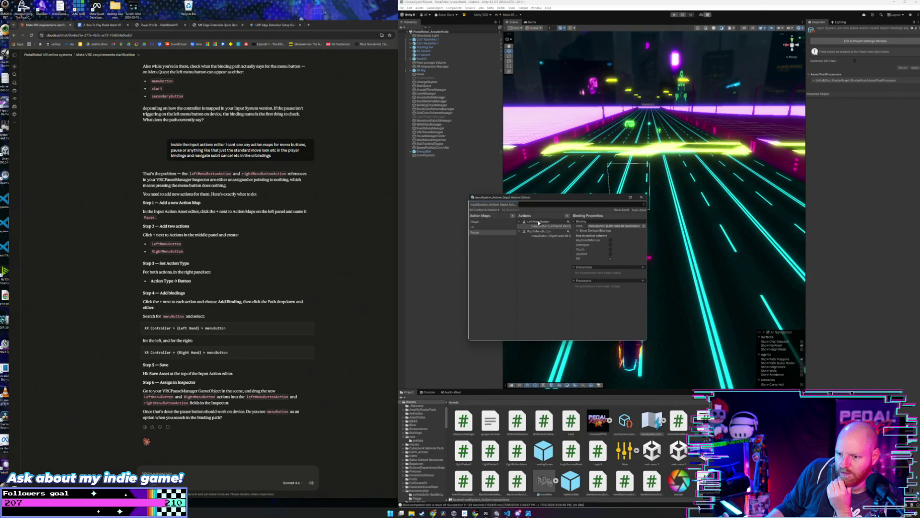
# Reopen InputSystem_Actions beside the selected VRCPauseManager object.
pyautogui.click(642, 197)
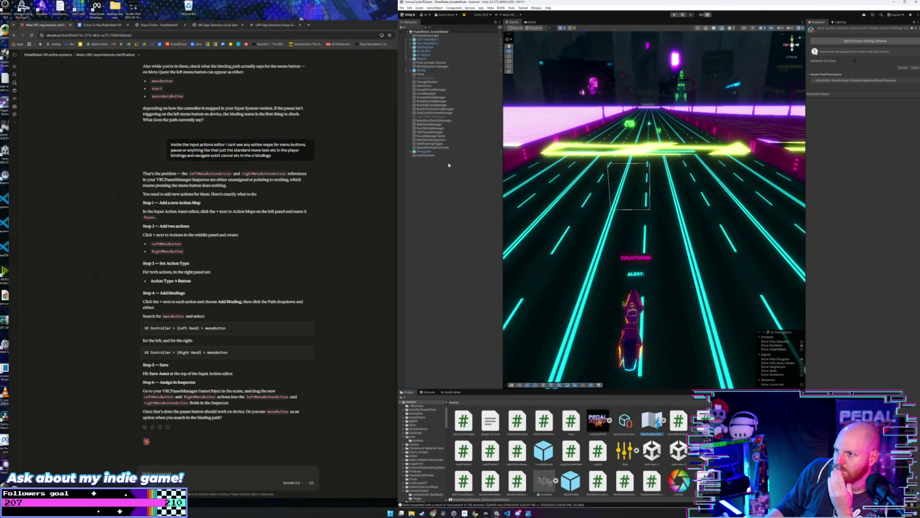
pyautogui.click(442, 132)
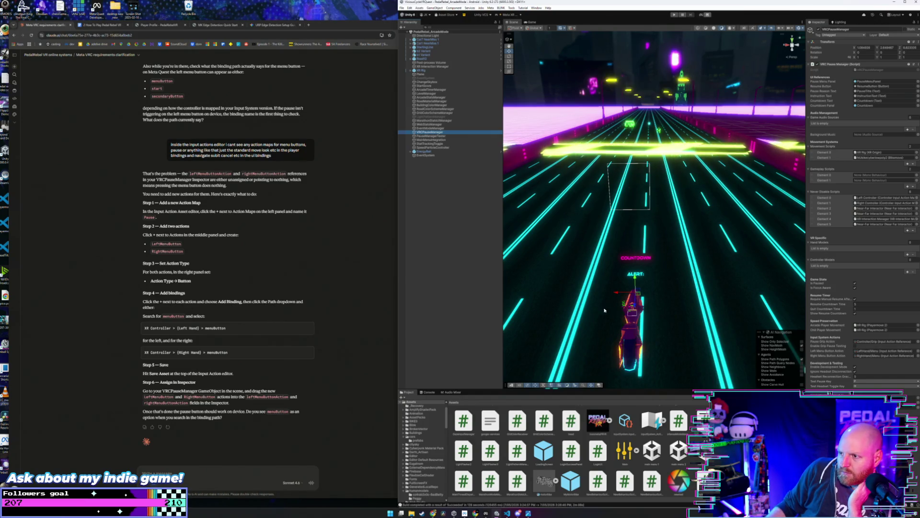
pyautogui.doubleClick(652, 421)
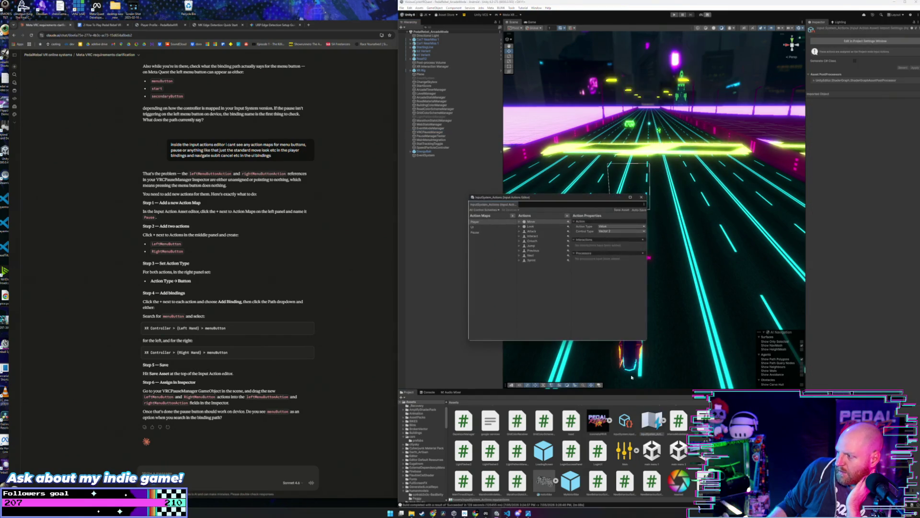
pyautogui.moveTo(574, 190); pyautogui.dragTo(500, 224)
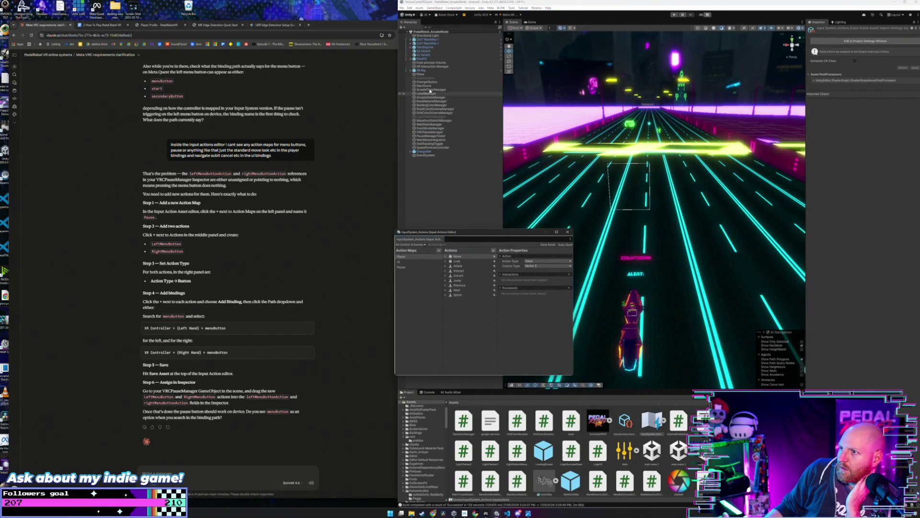
pyautogui.click(438, 133)
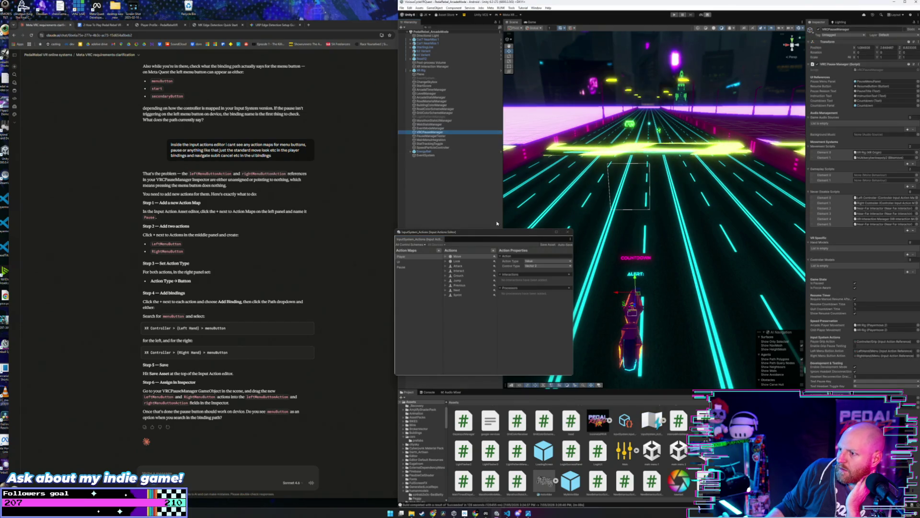
pyautogui.moveTo(460, 232); pyautogui.dragTo(464, 221)
# Check the Pause map's actions, then open the picker for Left Menu Button Action.
pyautogui.click(409, 257)
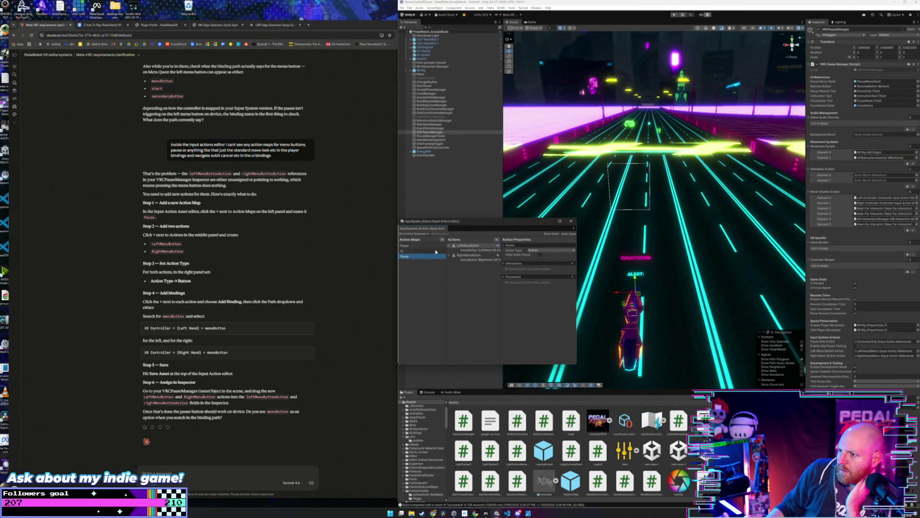
pyautogui.click(577, 288)
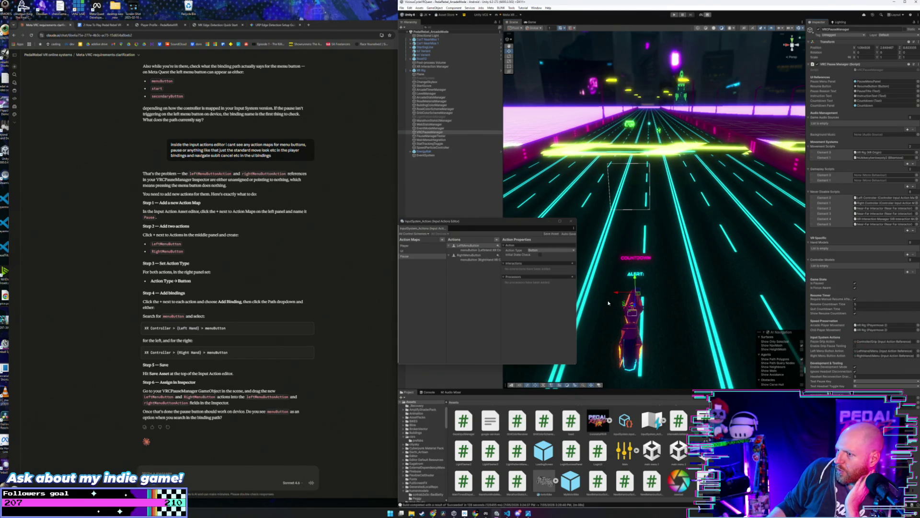
pyautogui.click(471, 256)
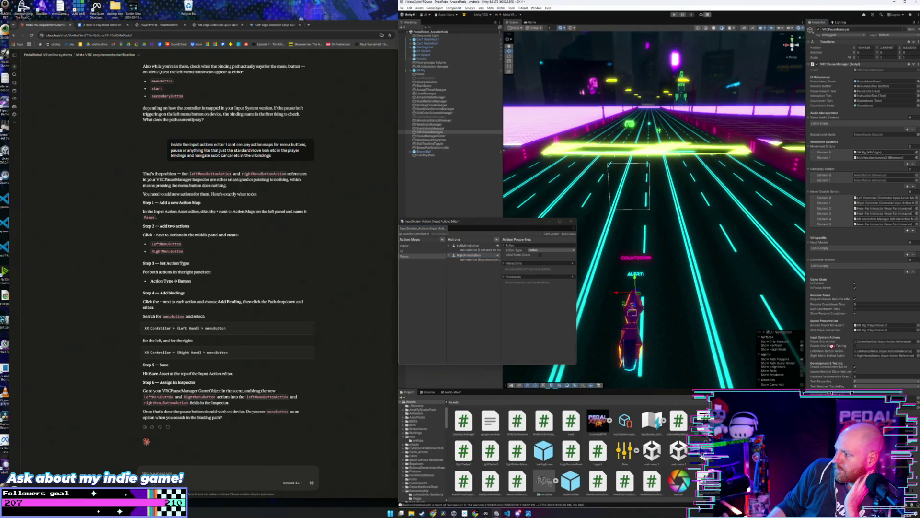
pyautogui.click(632, 250)
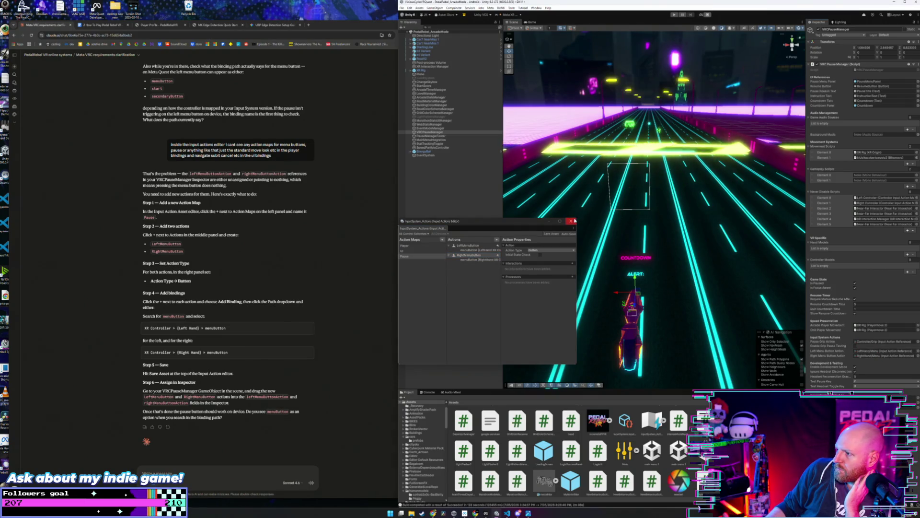
pyautogui.click(917, 350)
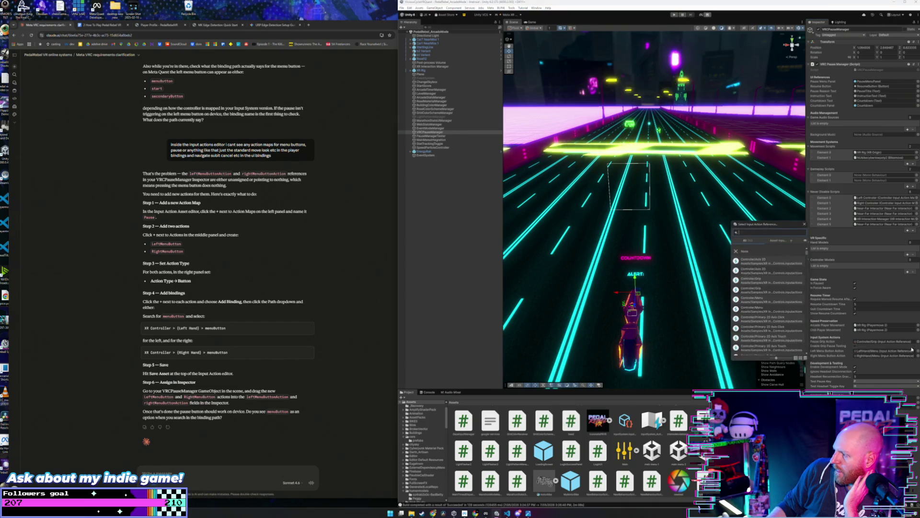
# Search 'paus' and assign Pause/LeftMenuButton to VRCPauseManager's Left Menu Button Action.
pyautogui.click(778, 240)
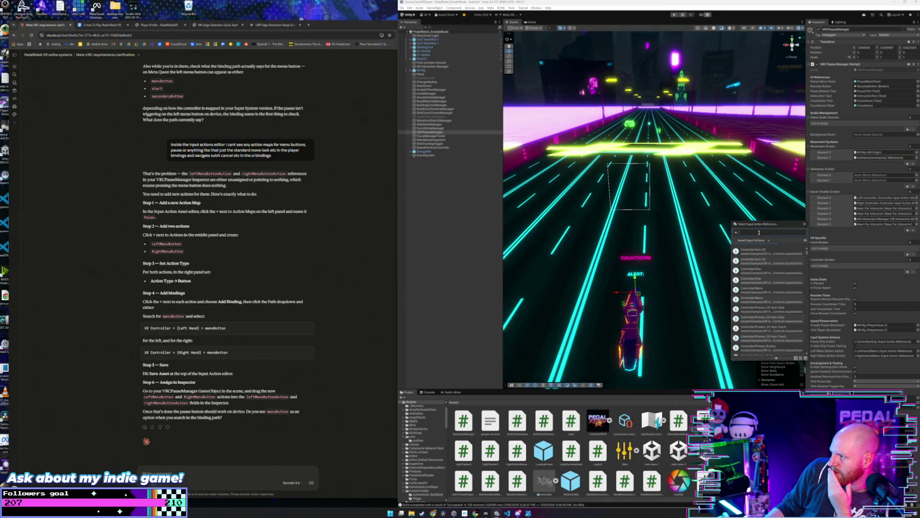
pyautogui.write('leftmen')
pyautogui.press('BackSpace')
pyautogui.write('m')
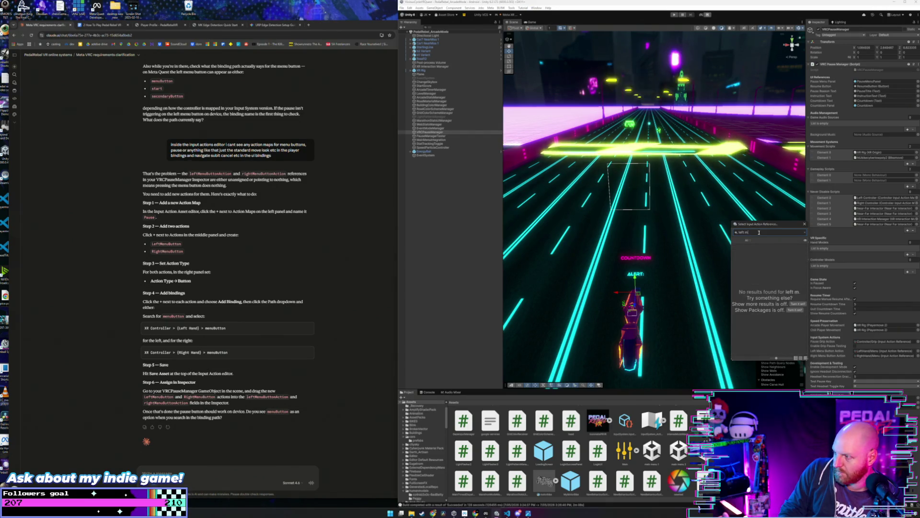
pyautogui.press('BackSpace')
pyautogui.press('BackSpace')
pyautogui.press('BackSpace')
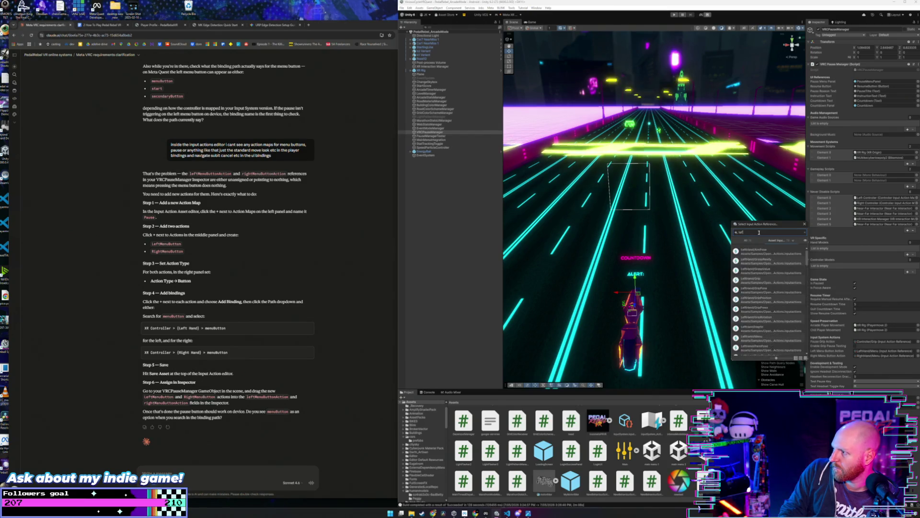
pyautogui.scroll(-5, 761, 253)
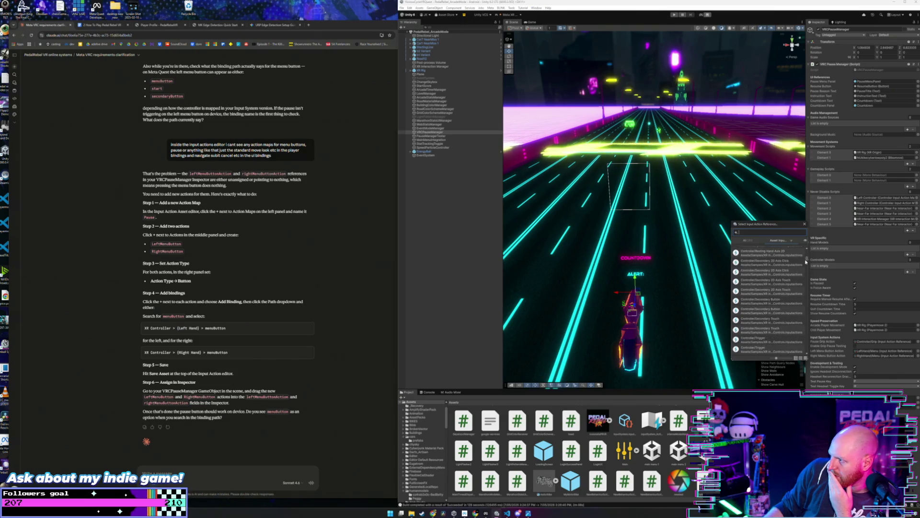
pyautogui.moveTo(808, 259)
pyautogui.mouseDown()
pyautogui.moveTo(817, 351)
pyautogui.moveTo(815, 325)
pyautogui.mouseUp()
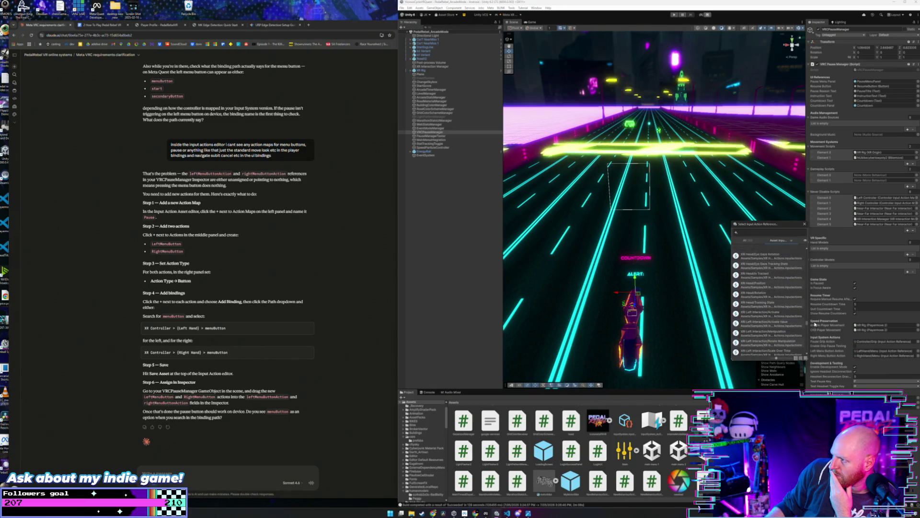
pyautogui.write('paus')
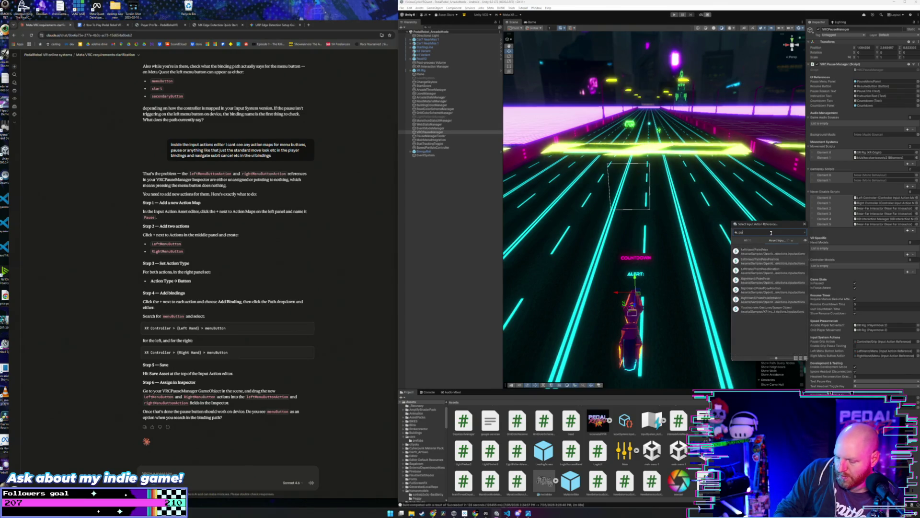
pyautogui.press('BackSpace')
pyautogui.press('BackSpace')
pyautogui.press('BackSpace')
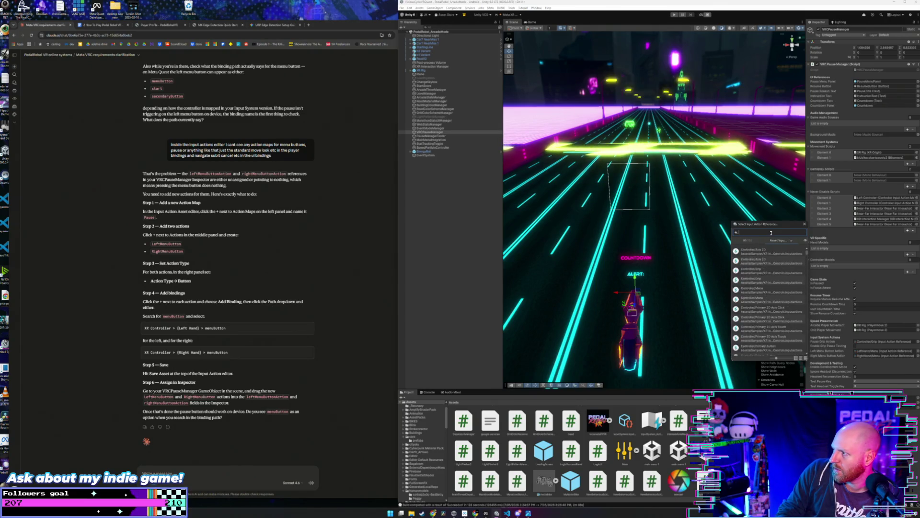
pyautogui.click(751, 243)
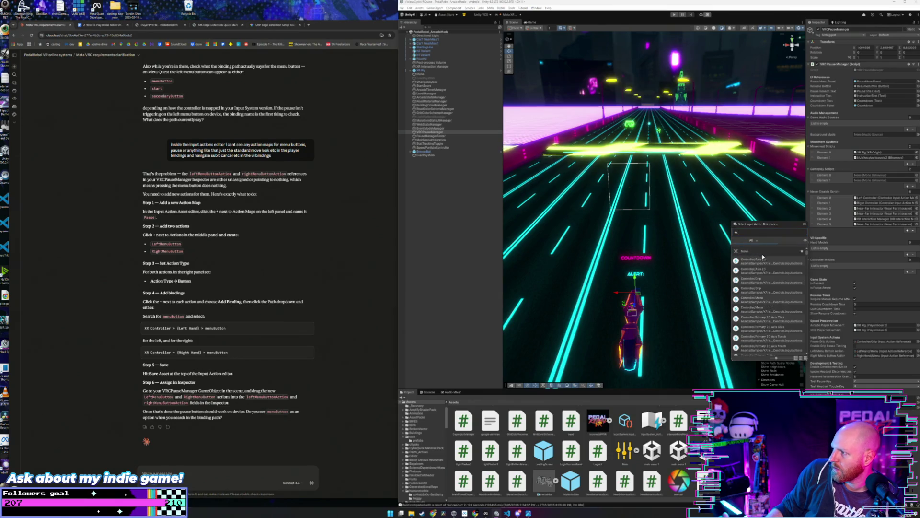
pyautogui.write('paus')
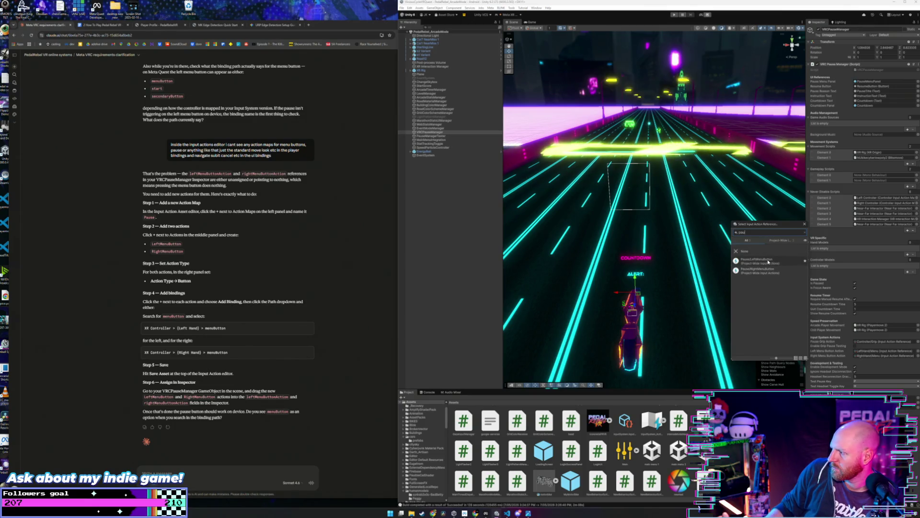
pyautogui.click(768, 262)
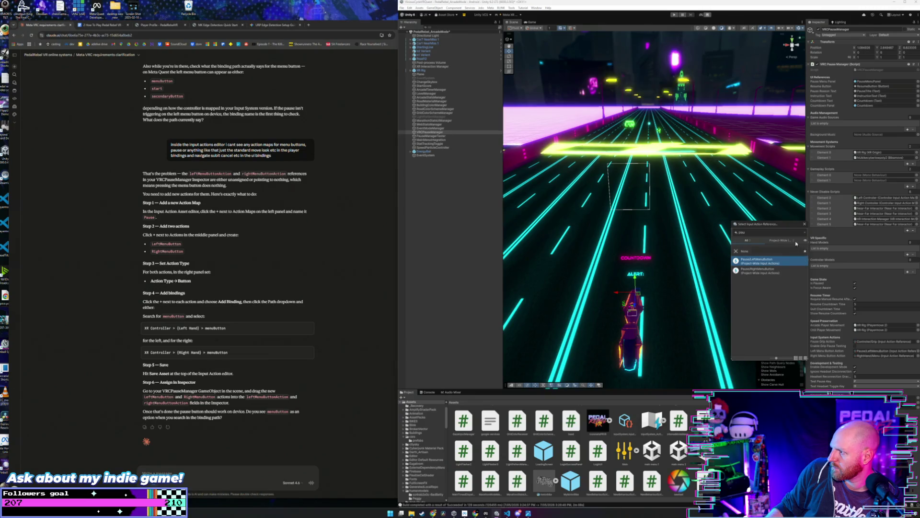
pyautogui.click(804, 224)
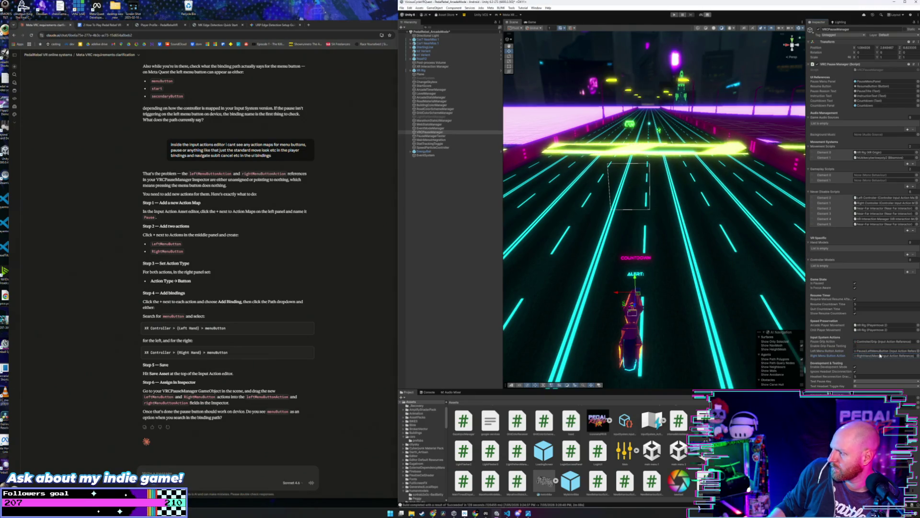
# Assign Pause/RightMenuButton to the Right Menu Button Action.
pyautogui.click(917, 356)
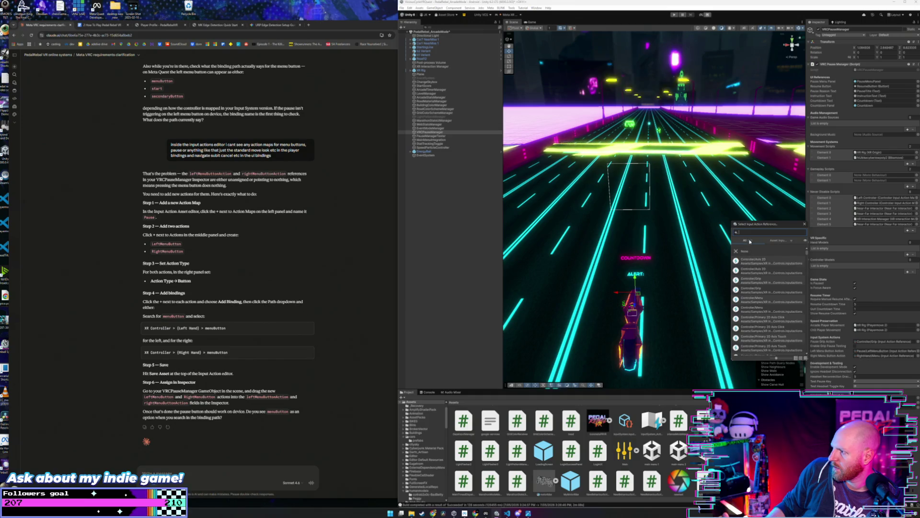
pyautogui.write('aus')
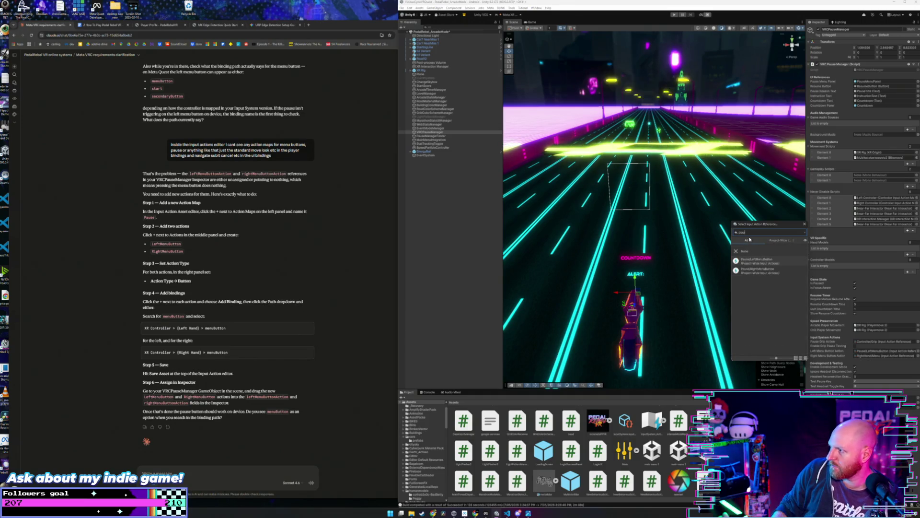
pyautogui.click(754, 271)
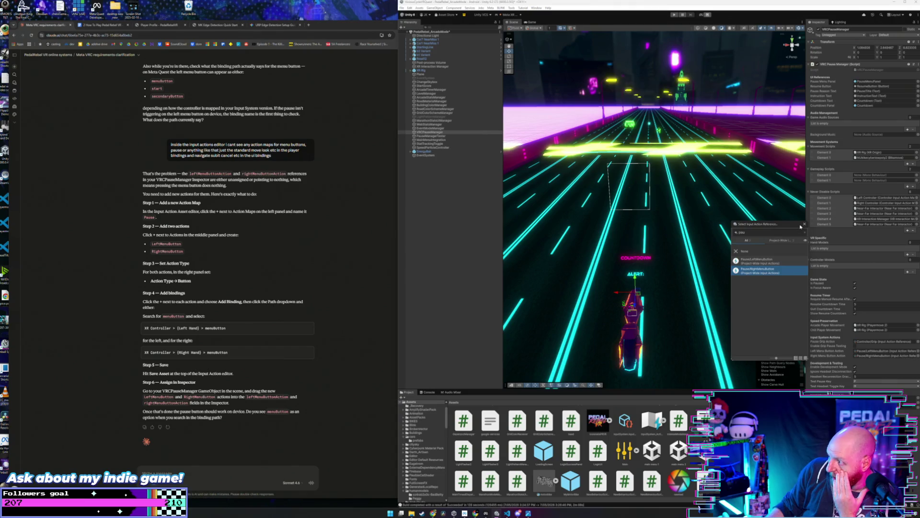
pyautogui.click(805, 224)
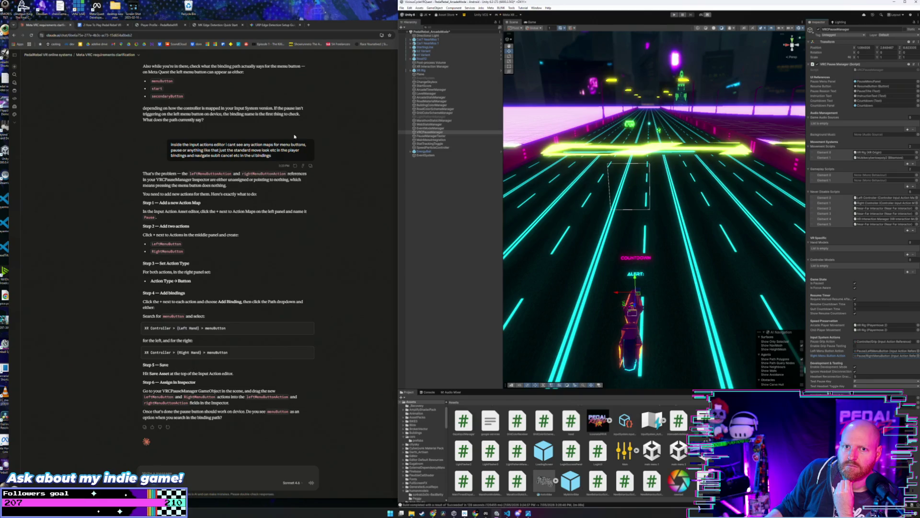
# Save the project via File > Save Project and bring up Meta Quest Developer Hub.
pyautogui.click(402, 8)
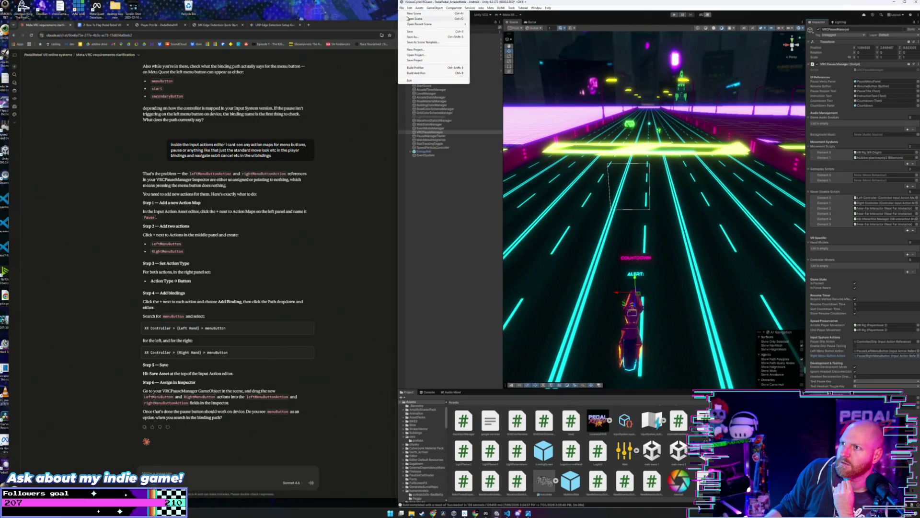
pyautogui.click(413, 32)
pyautogui.click(402, 8)
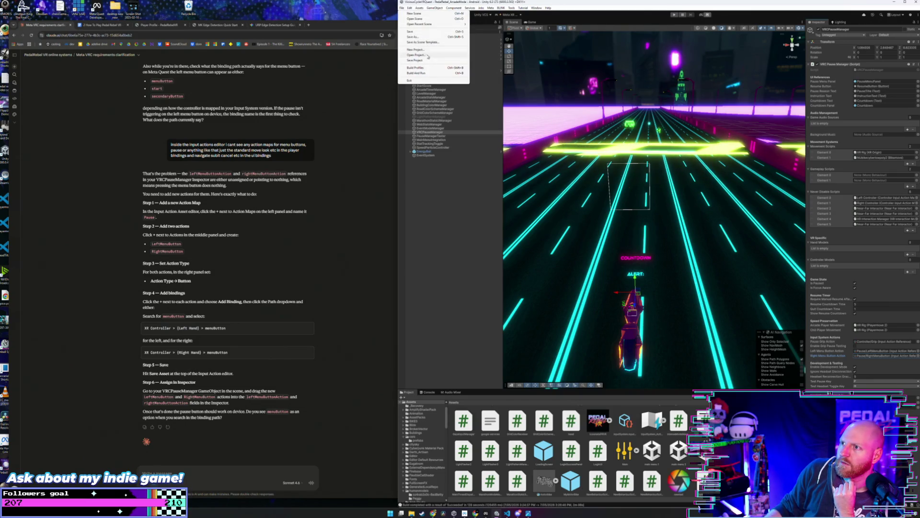
pyautogui.click(425, 61)
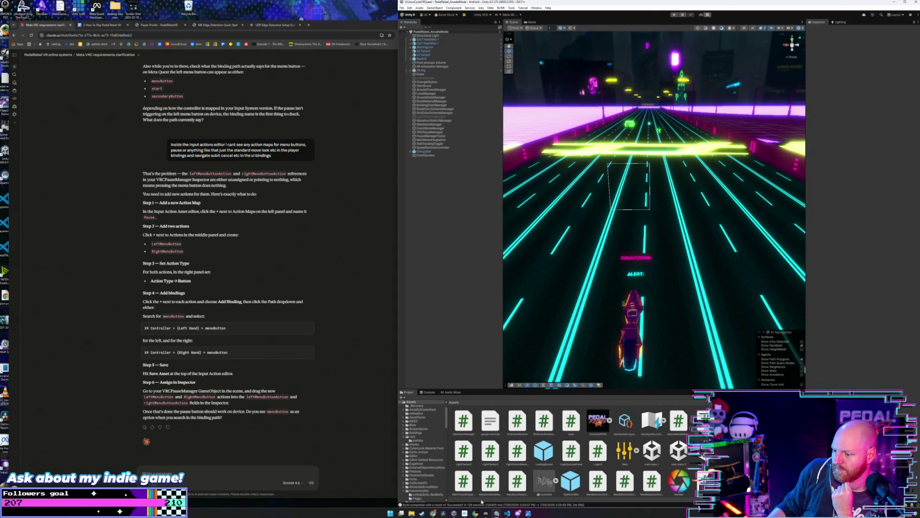
pyautogui.click(486, 513)
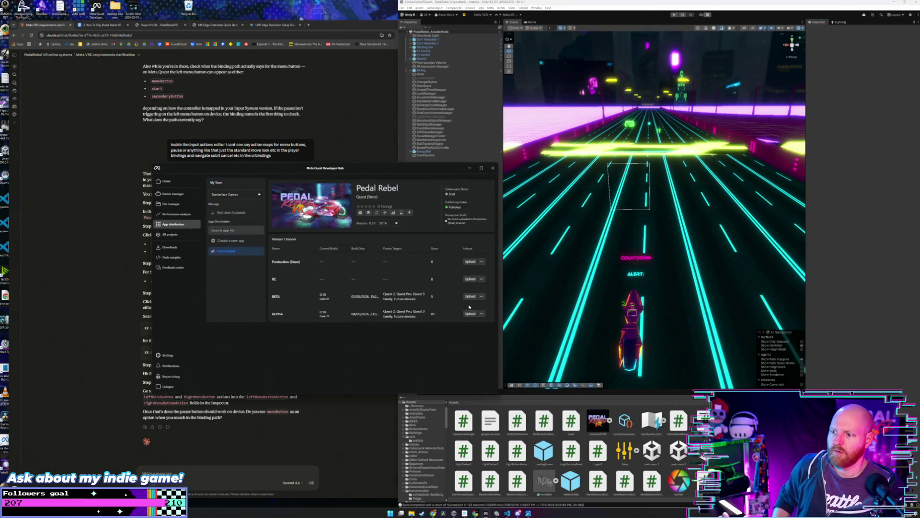